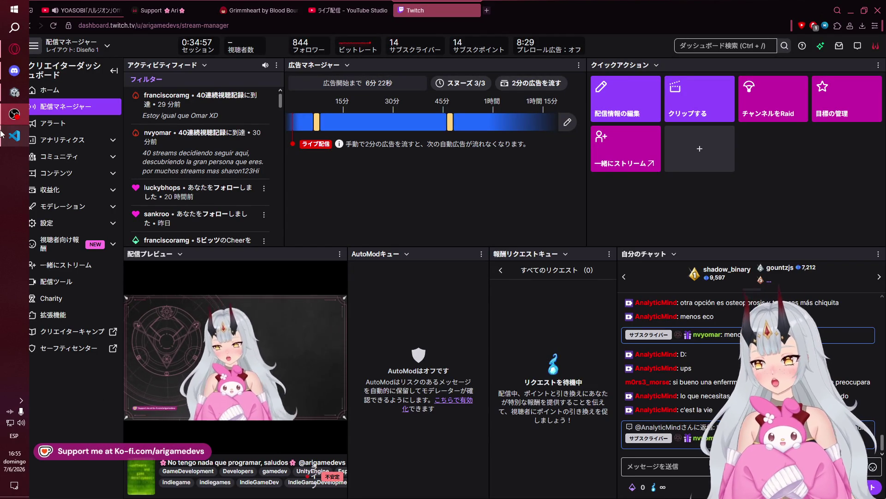
Glance at VS Code, then return to the browser to start a blank ChatGPT chat.
left_click(14, 135)
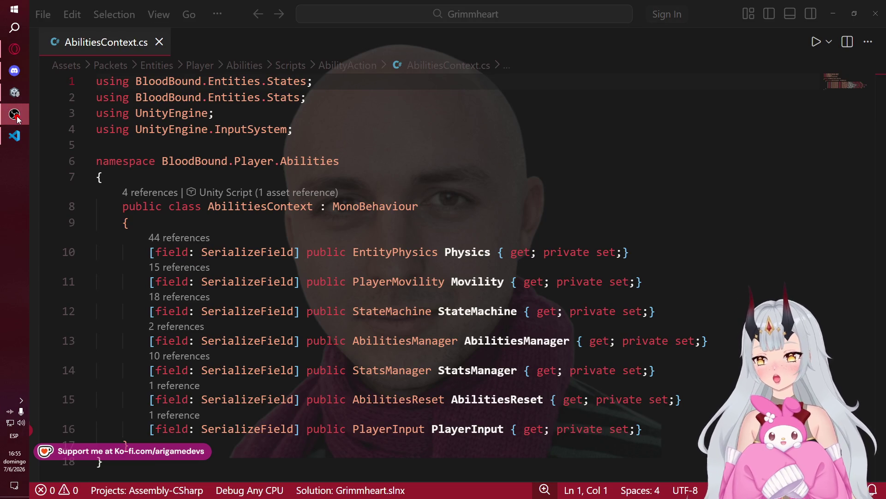
left_click(8, 50)
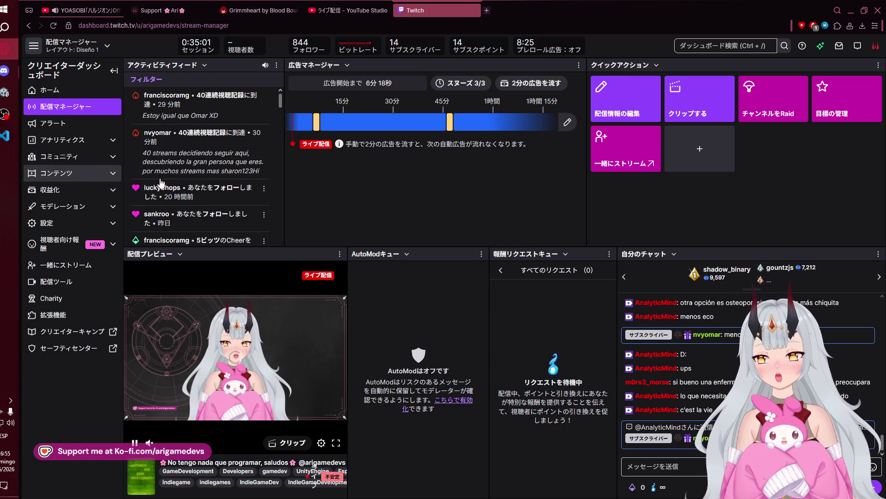
mouse_move(6, 95)
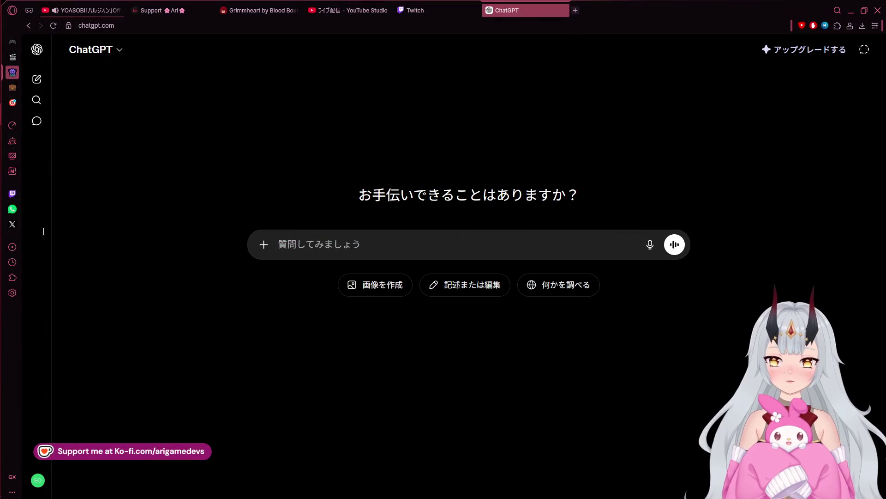
Type a Spanish description of the solo 2D Unity game, then add a line asking for scrum and priorities help.
mouse_move(1, 233)
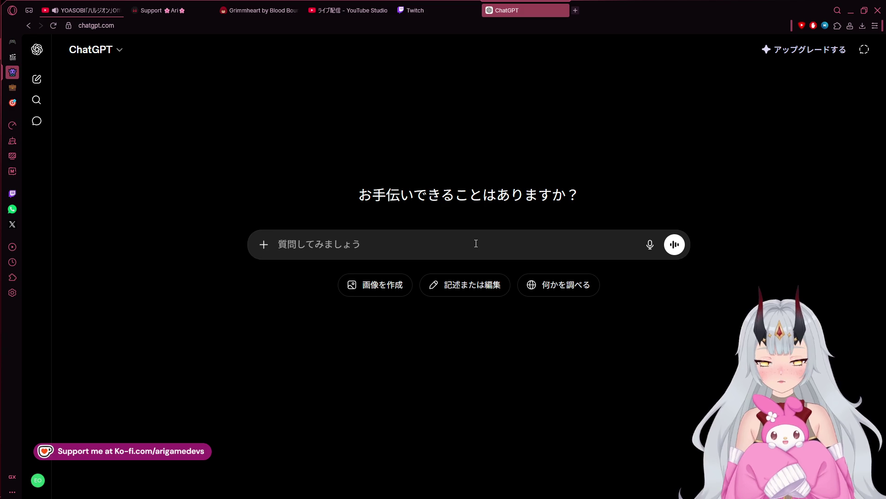
type("Estoy haciendo un ")
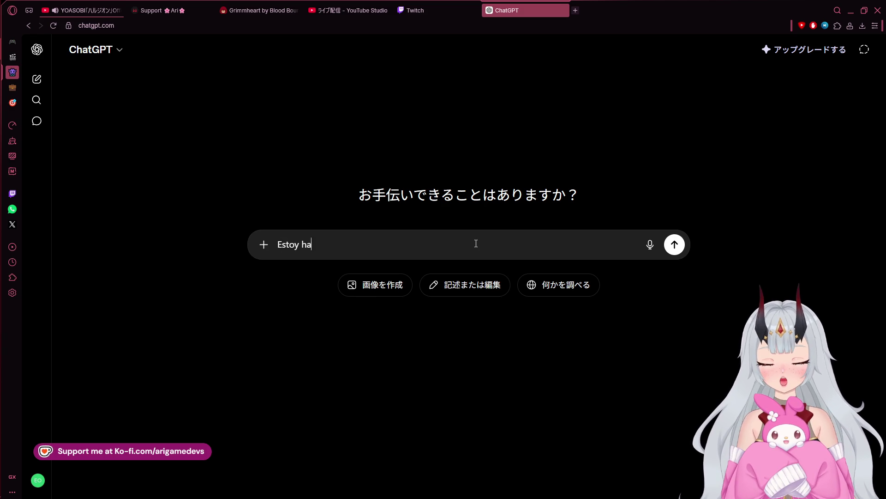
type("videojuego 2D enu")
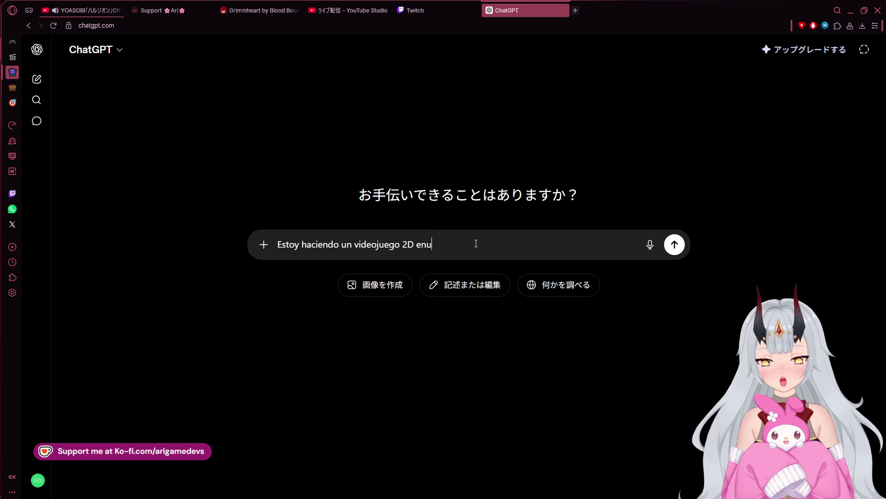
key("BackSpace")
type(" unity ")
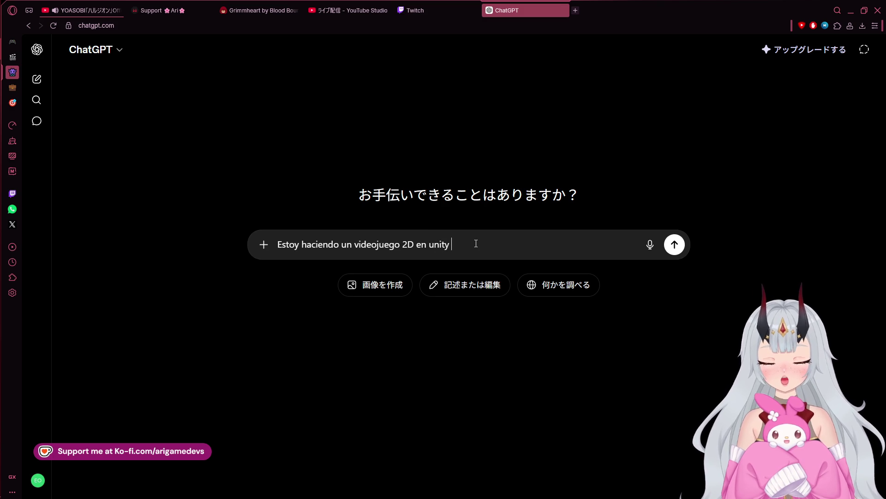
type("yo sola, ya ")
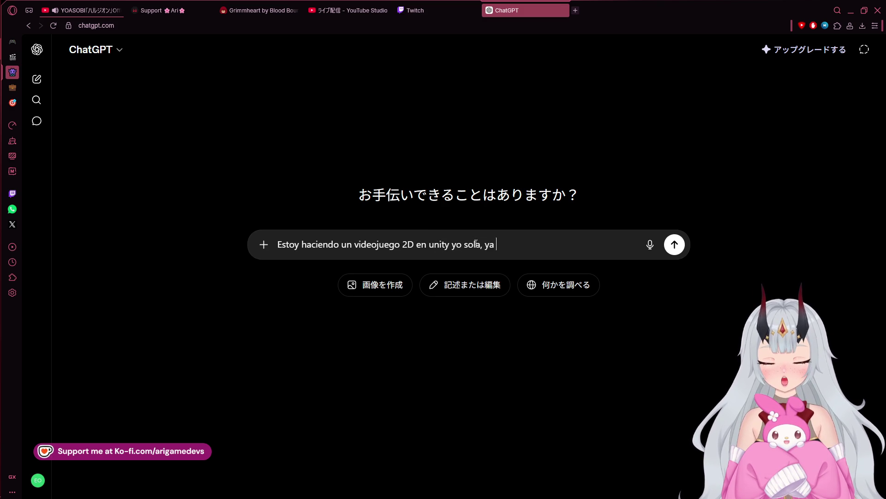
type("tiene algo avanzado, p")
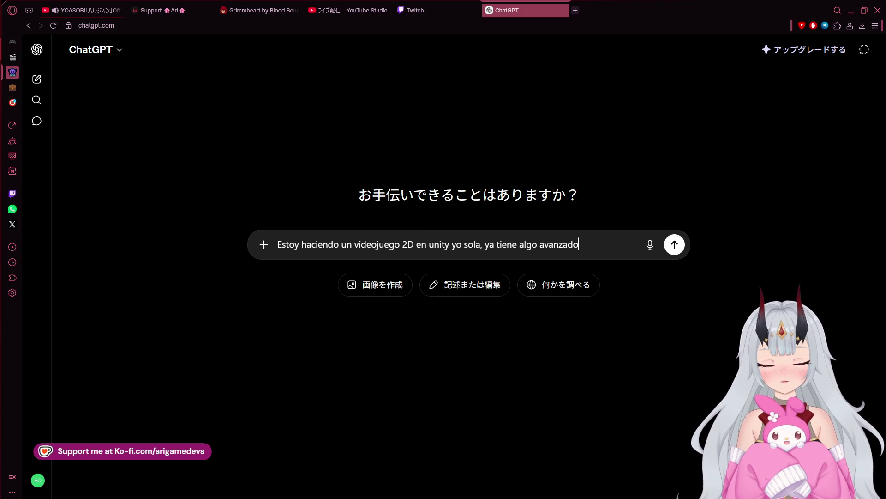
type("ero me gusta")
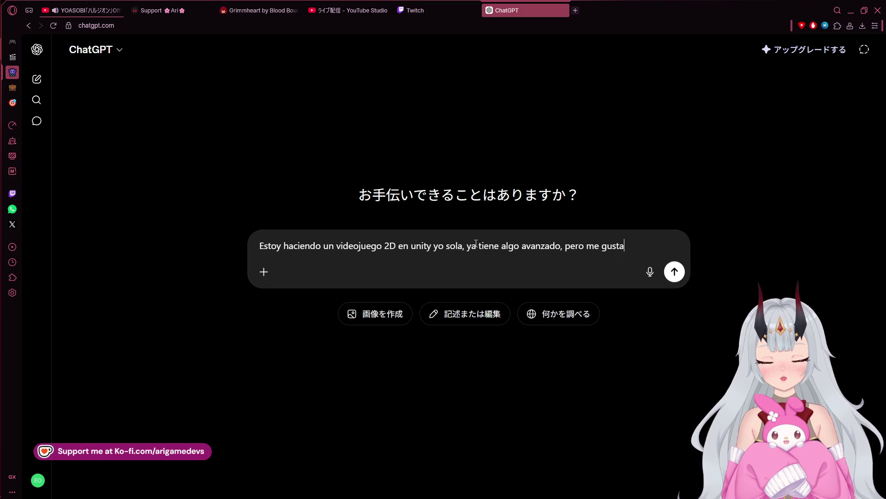
type("ría organiz")
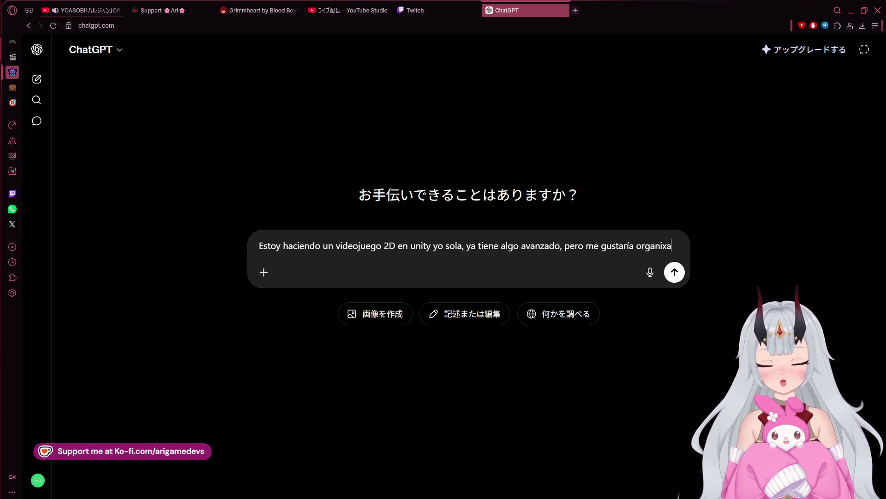
type("arme un poquito más.")
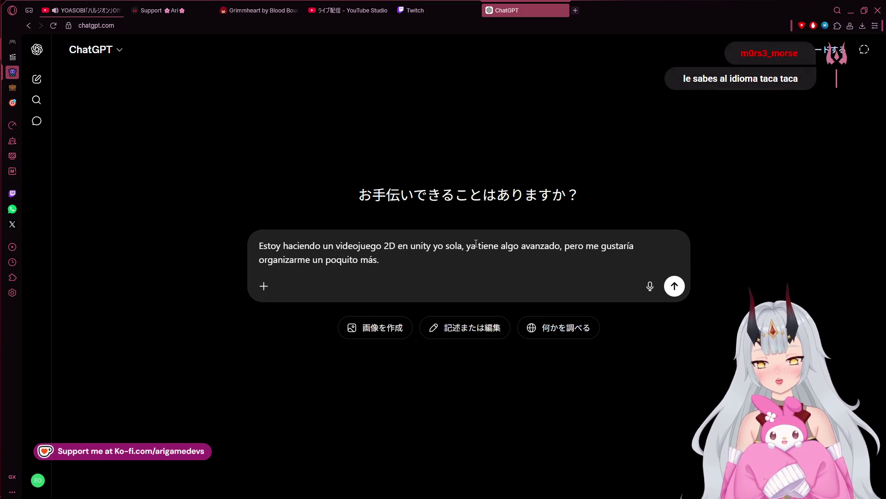
key("shift+Return")
type("Tu tarea es")
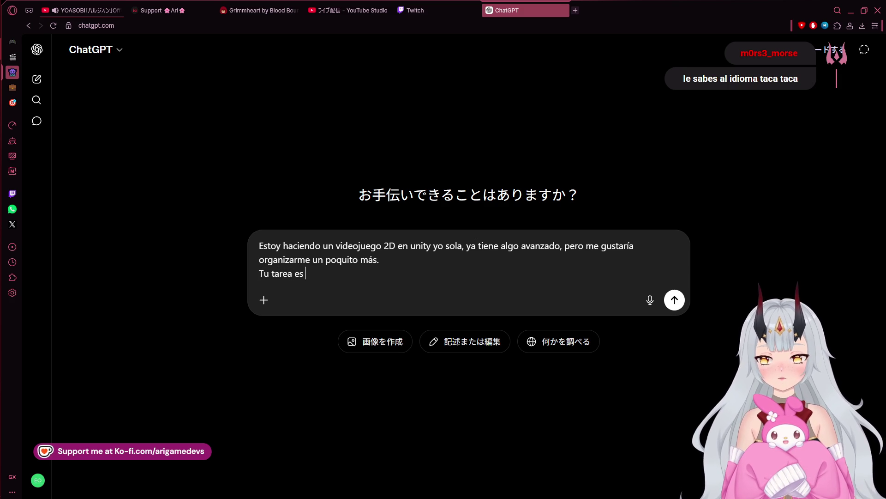
type("ayudarme a ver que pedo para hacer")
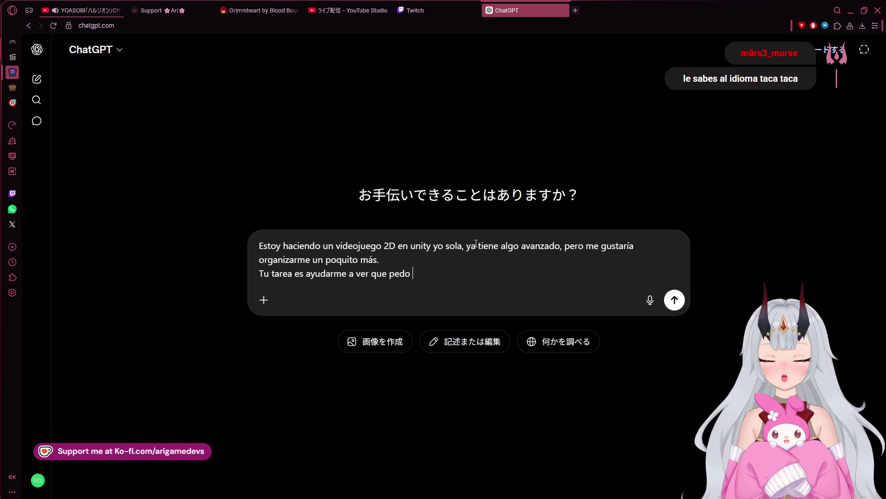
type(" un scru")
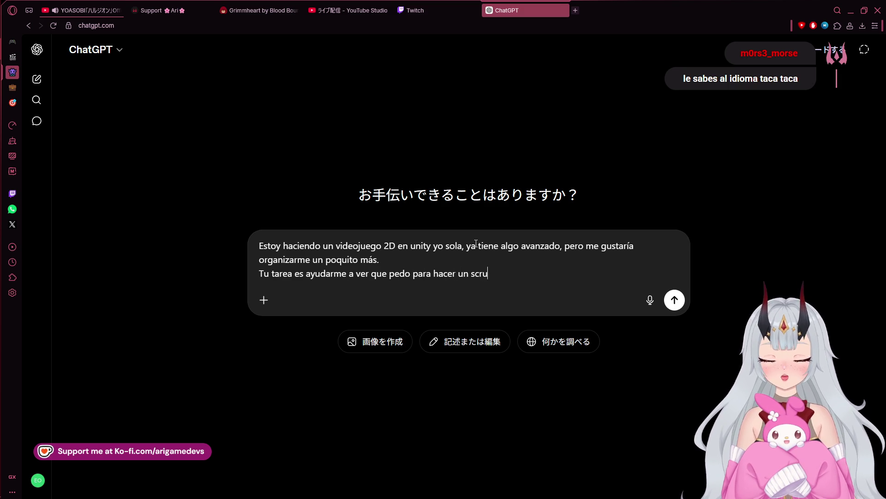
type("m por ahí ")
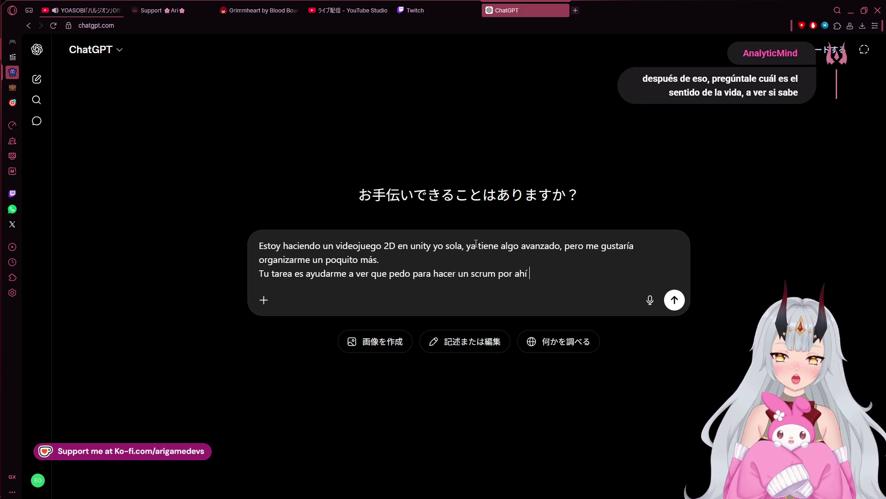
type("y ver ")
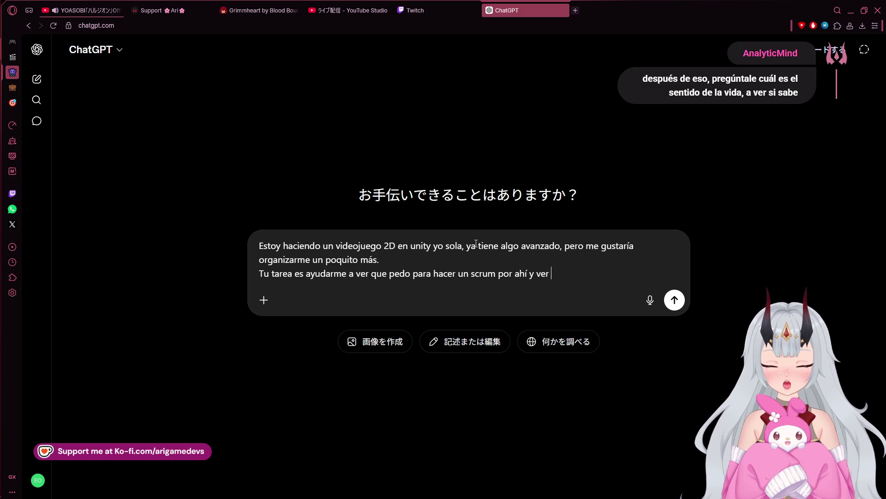
type("prioridades")
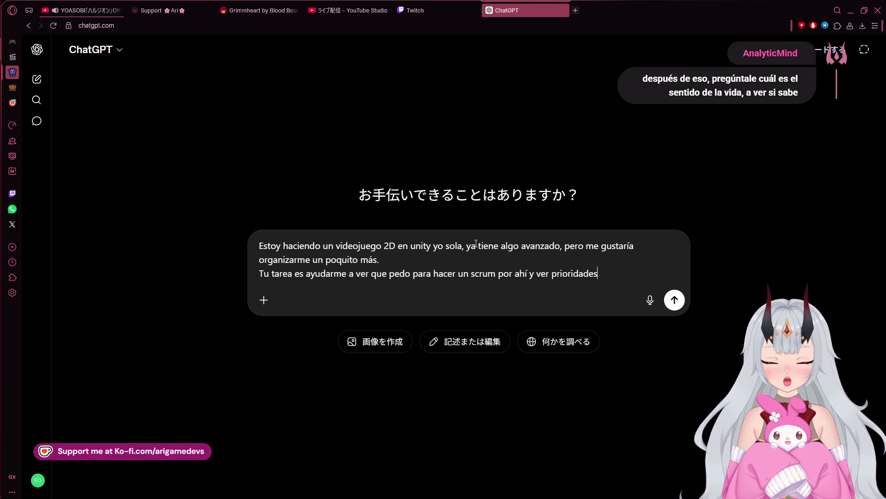
type(" yq ué necesi")
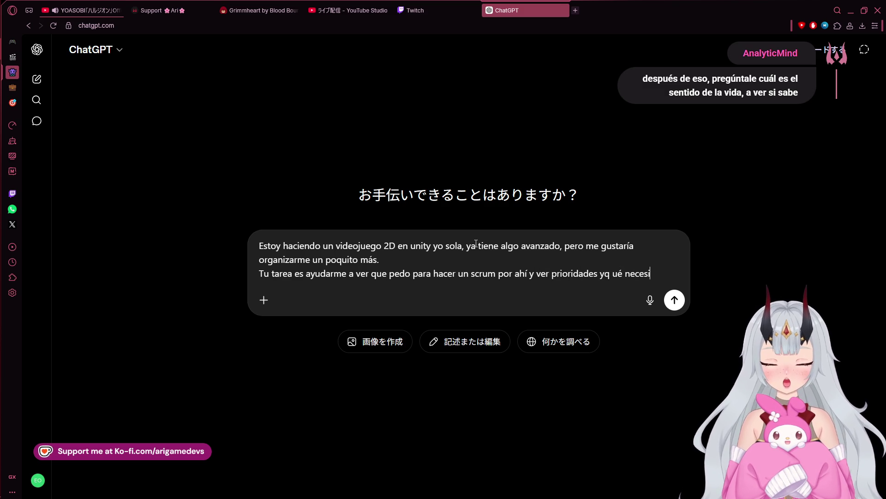
key("BackSpace")
key("BackSpace")
key("BackSpace")
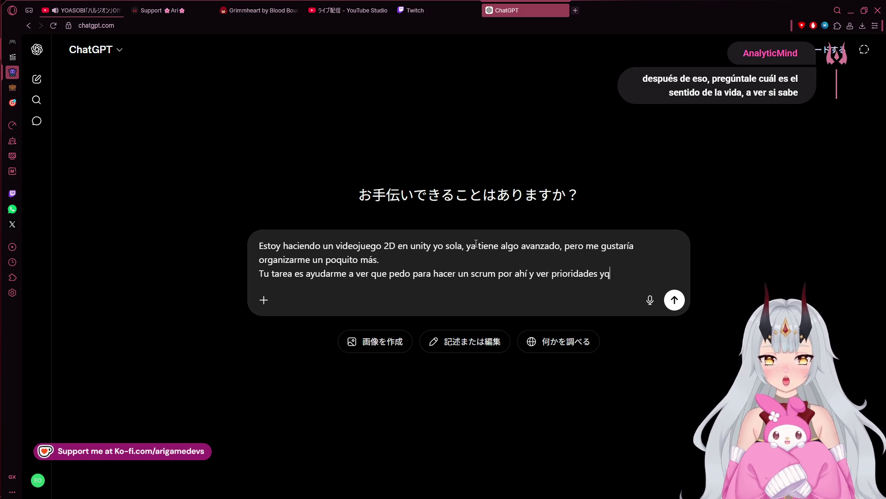
type("qué necesito.")
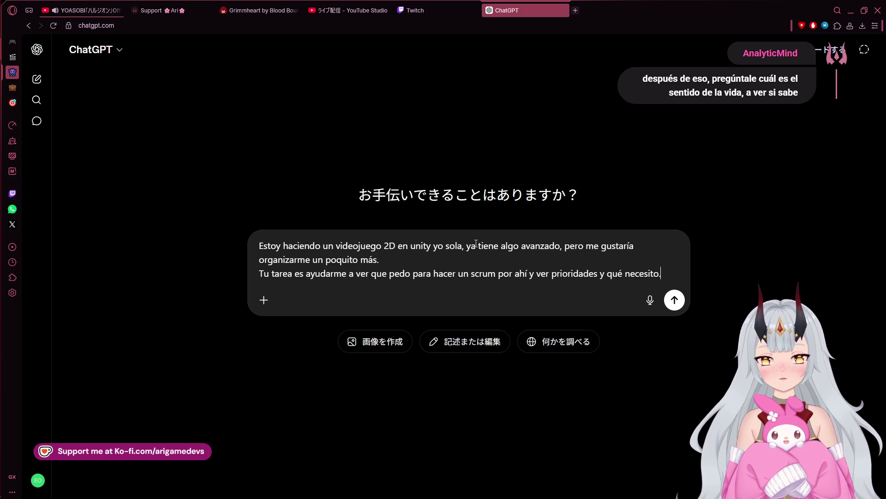
type(" Una de las coas")
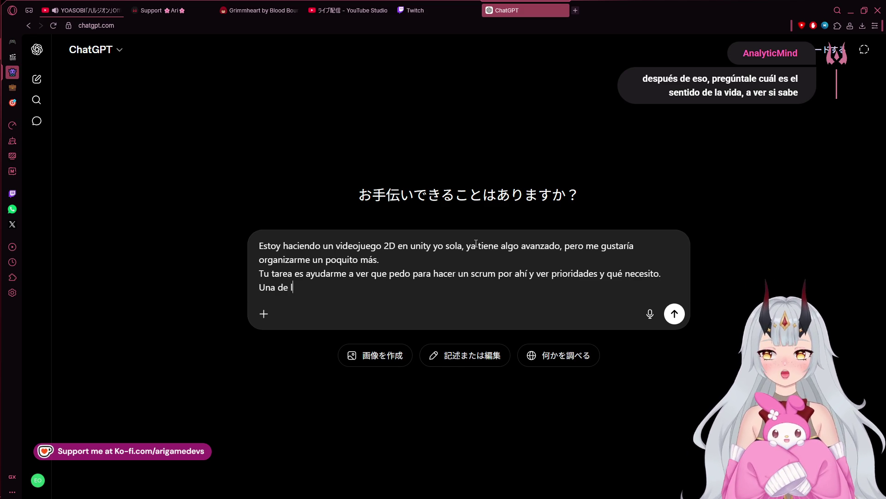
Correct 'coas' to 'cosas' and add the line about gameplay visuals for TikTok and Shorts.
key("BackSpace")
key("BackSpace")
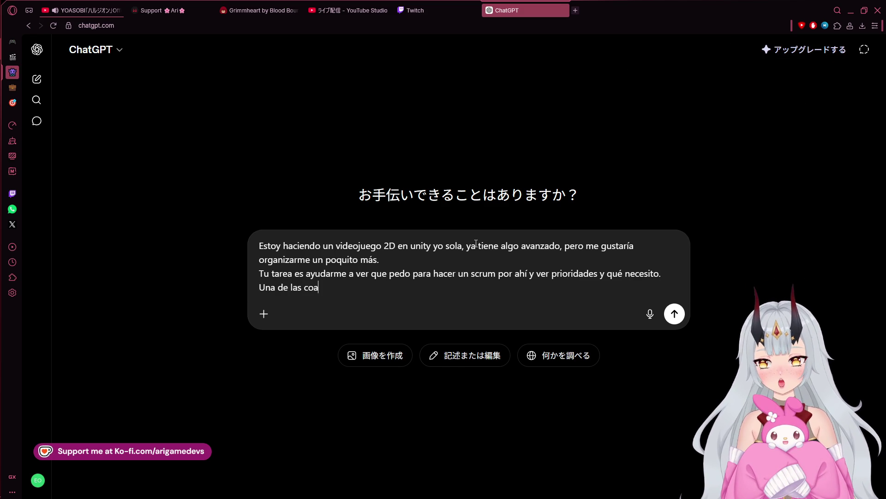
key("BackSpace")
type("sas más importantes es  t")
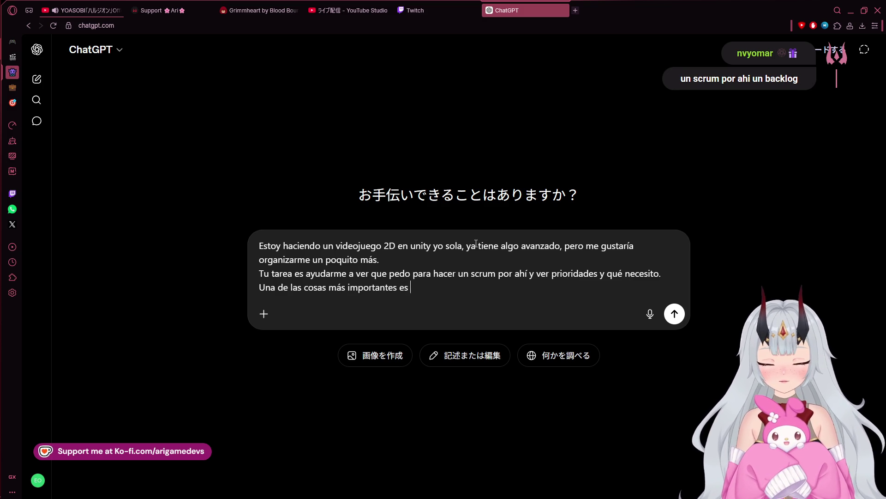
type("ener")
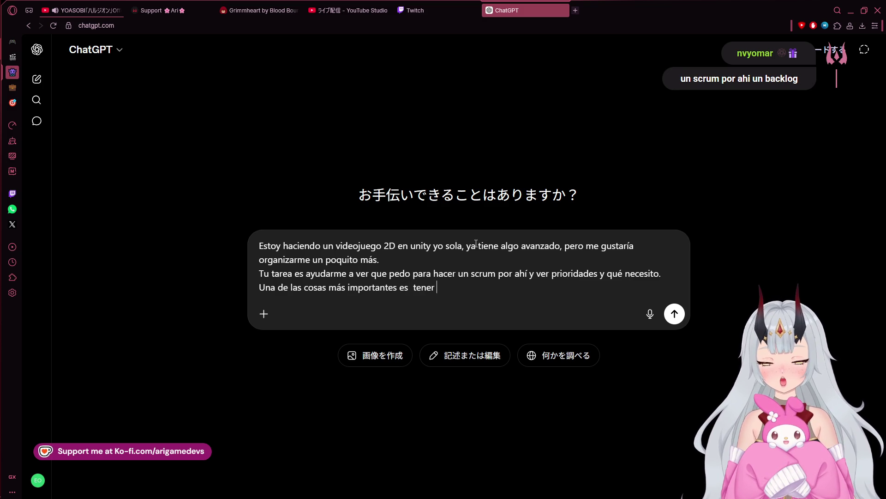
key("BackSpace")
key("BackSpace")
key("BackSpace")
type("tener gam")
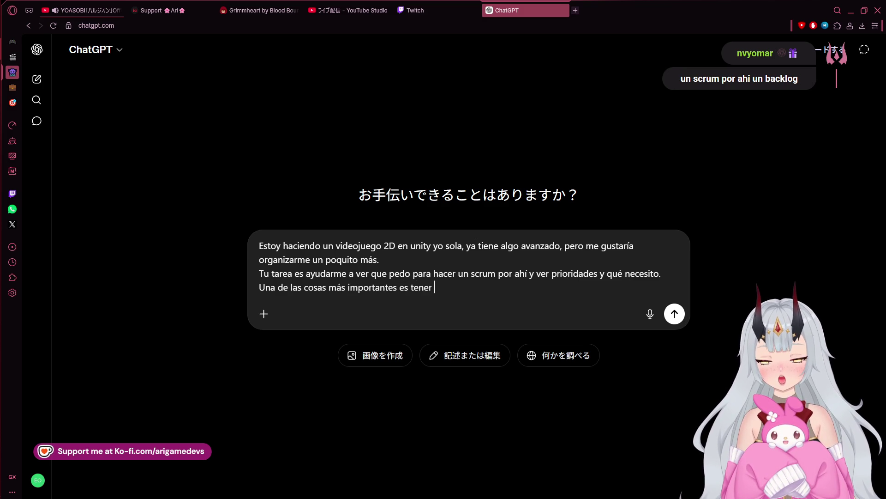
type("eplays ")
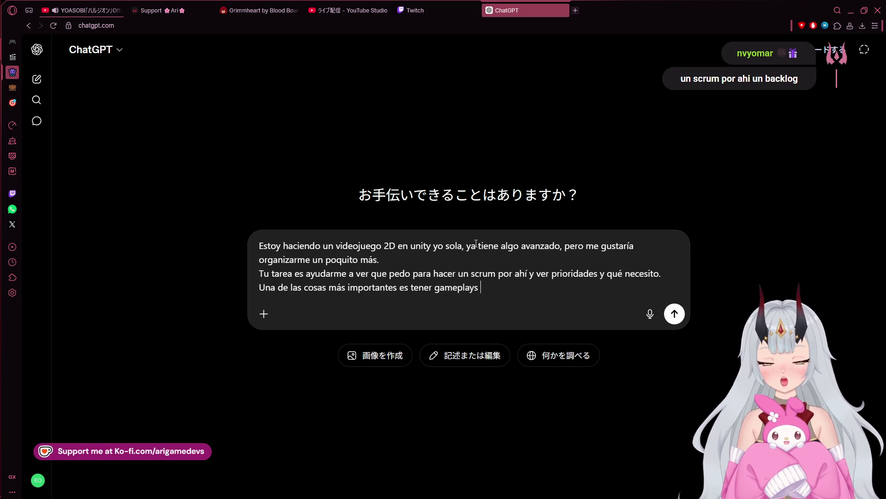
type("+ visual")
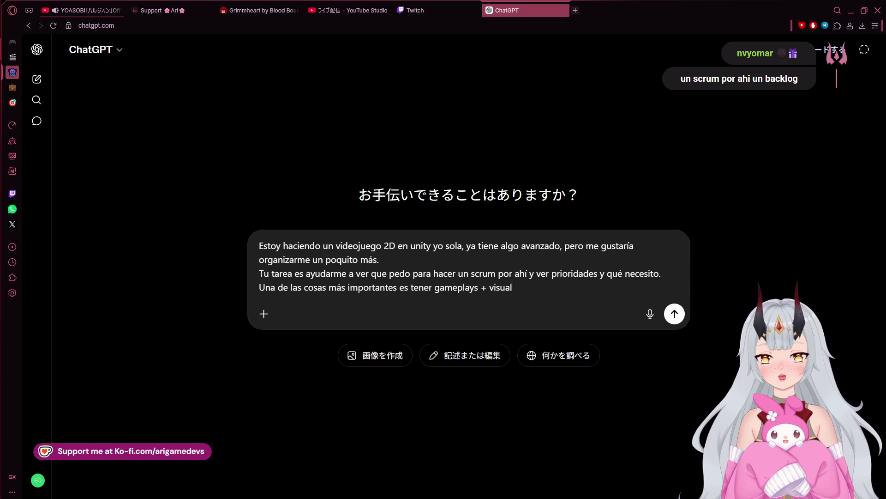
type("les par")
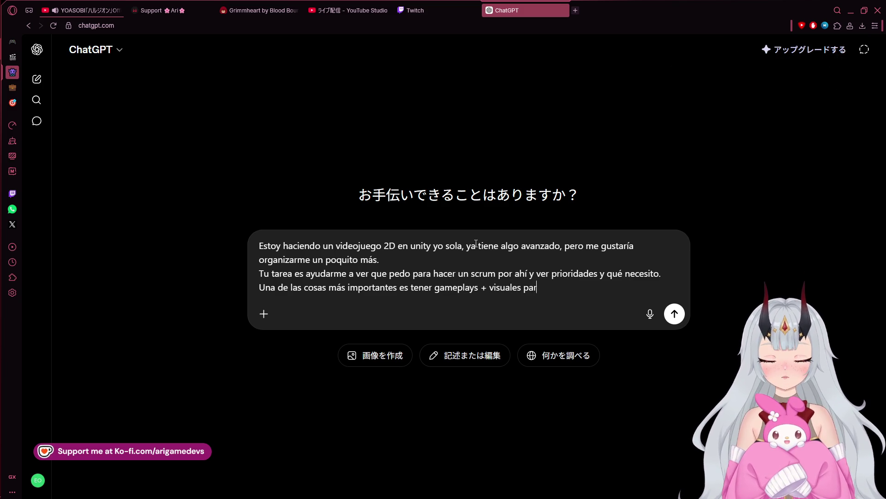
type(" ir promocio")
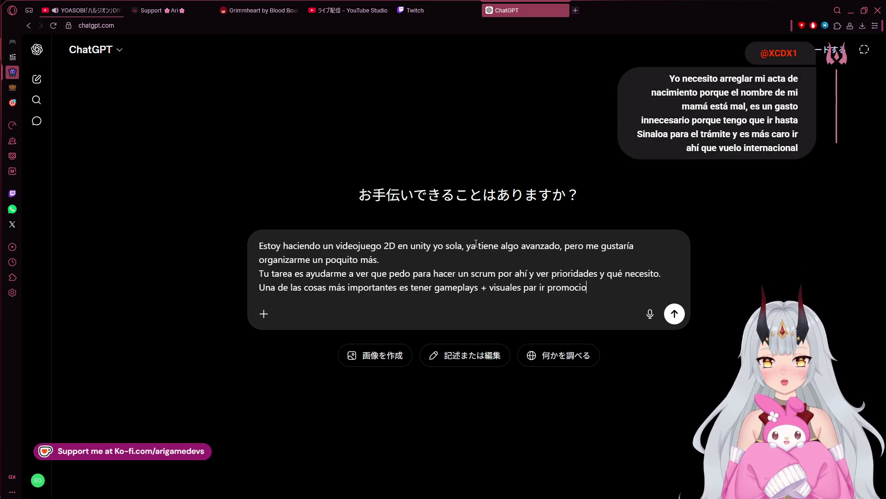
type("nando en el")
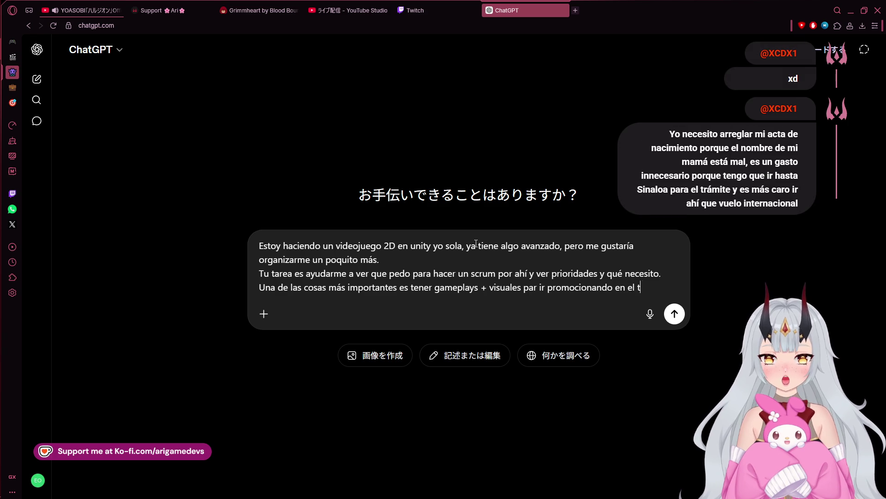
type("tos y ")
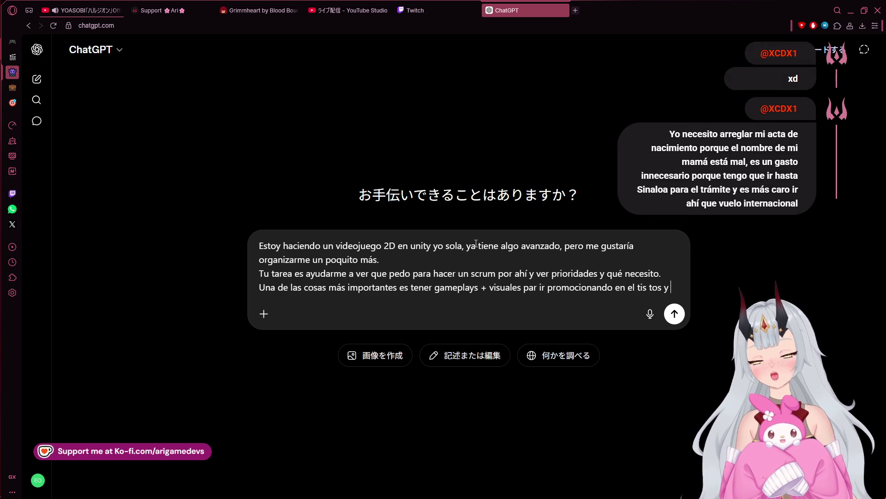
type("short")
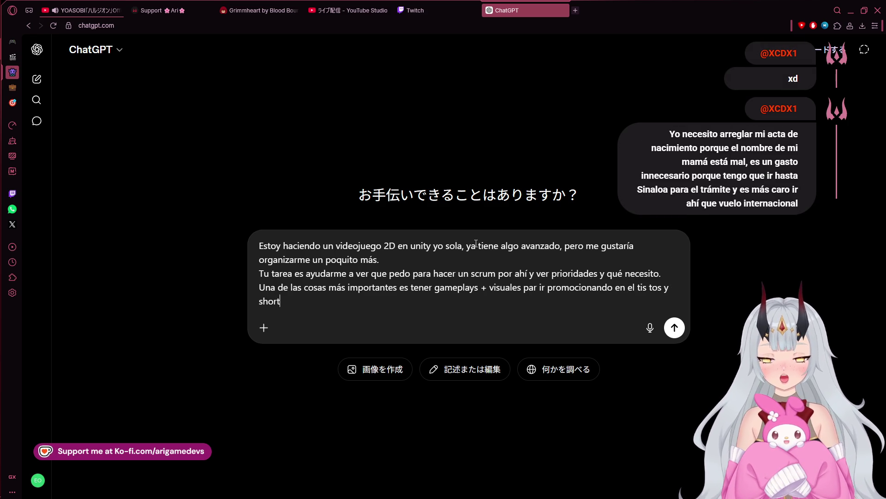
type("s de yt")
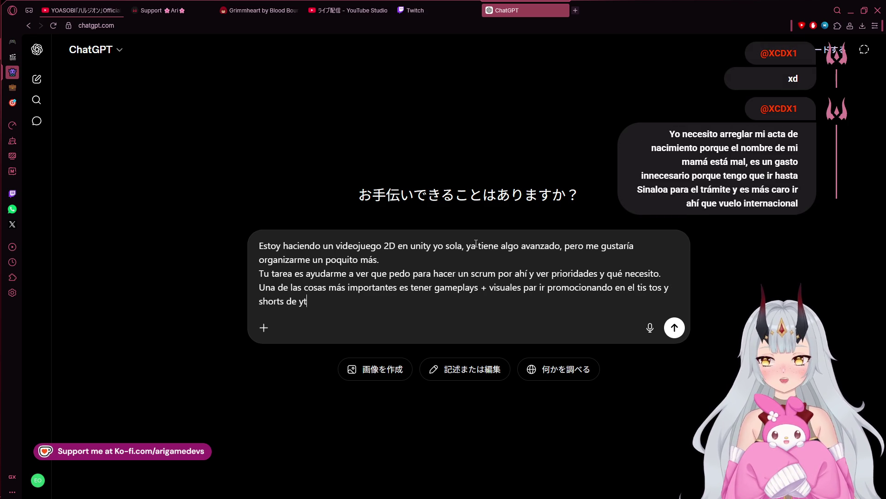
type(".")
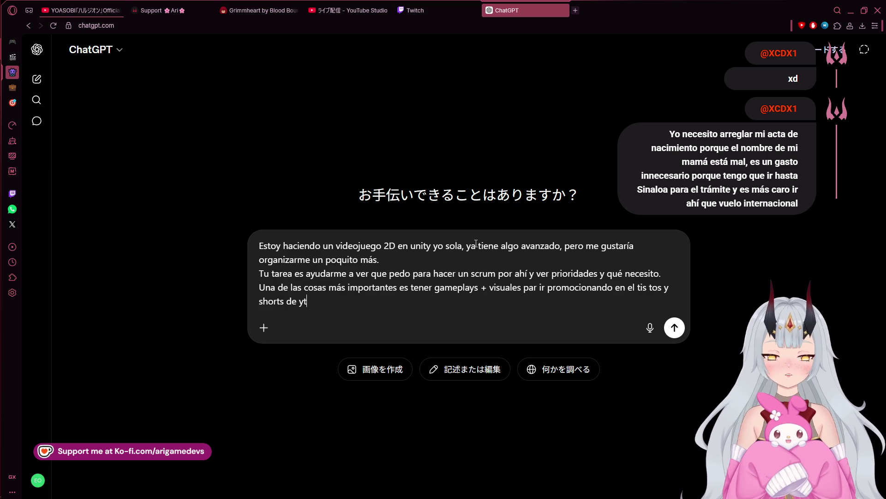
type(" Ahora")
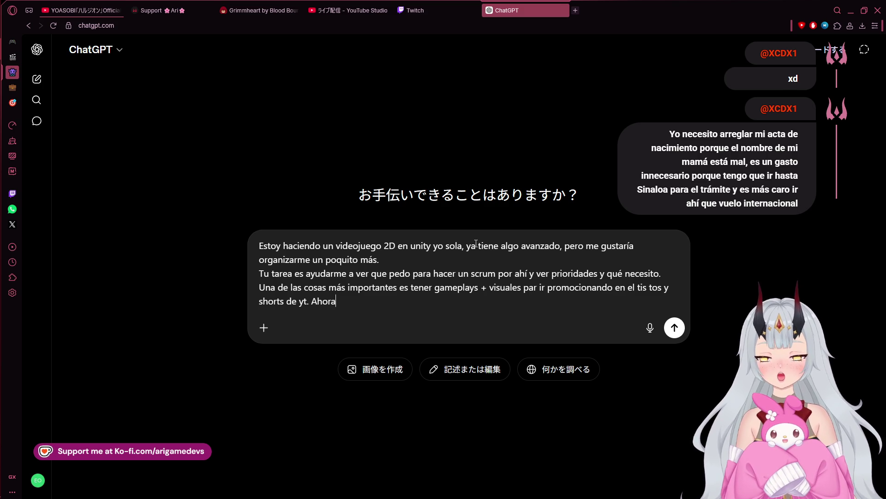
type("smome in")
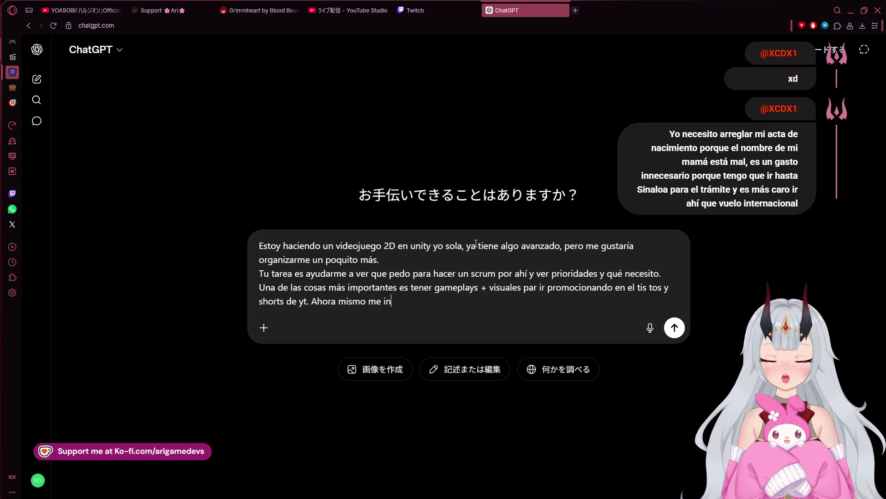
type("teresa más")
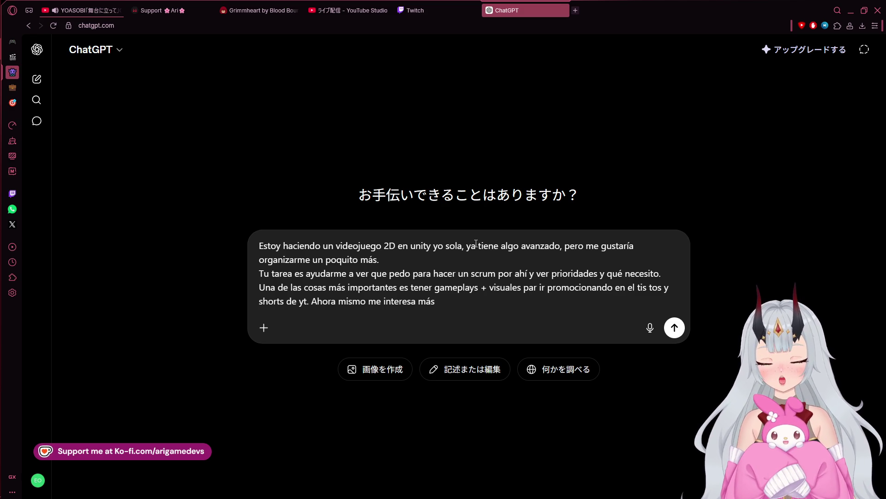
End the priorities line with 'lo visual.' and start a new line.
type("sual")
key("BackSpace")
type(".")
key("shift+Return")
Add 'Actúa como un project manager y resuélveme la vida.' and send the prompt.
type("Actúa como un org")
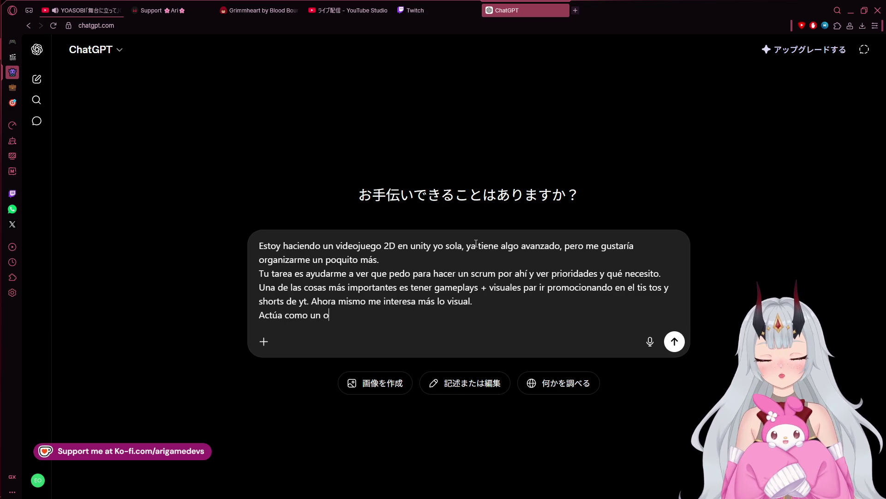
type("anizador p")
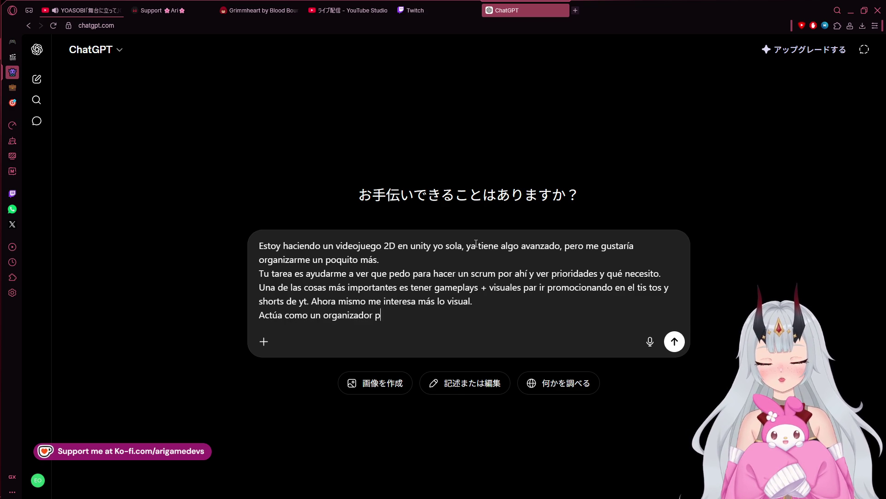
type("rofesional o lo u")
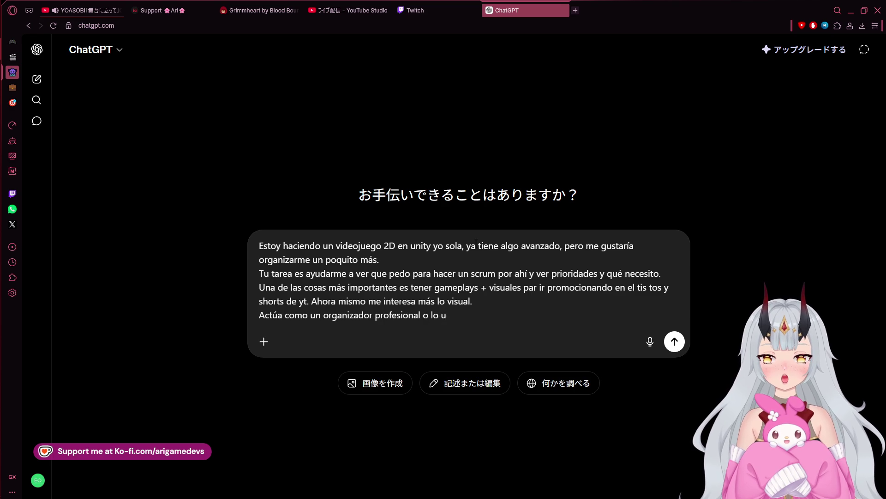
key("BackSpace")
type("que")
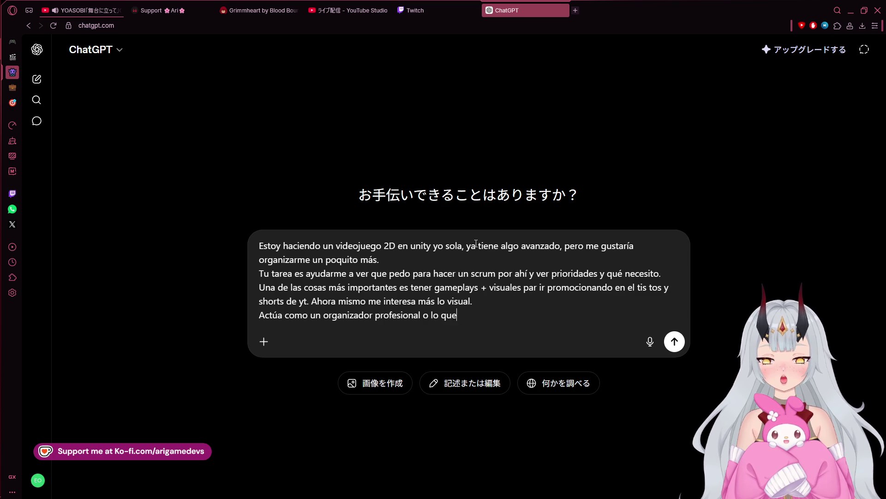
type("va")
key("BackSpace")
key("BackSpace")
key("BackSpace")
type("sirva de t")
key("ctrl+BackSpace")
key("ctrl+BackSpace")
key("ctrl+BackSpace")
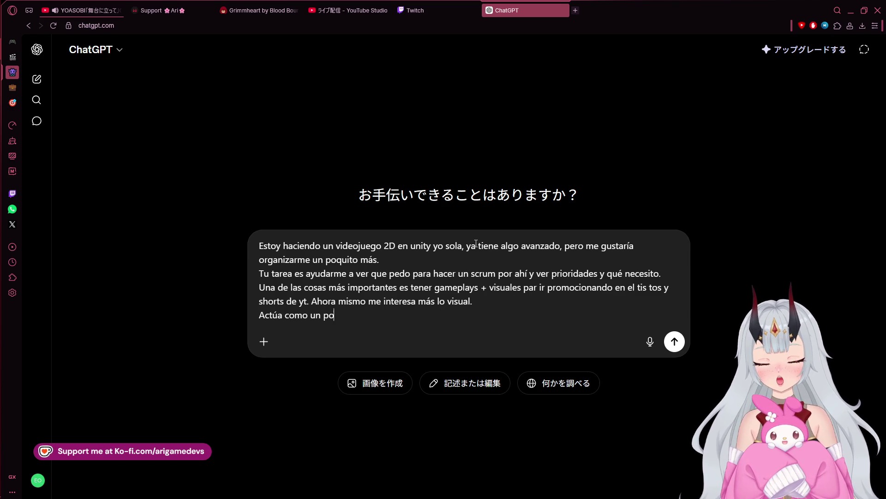
key("BackSpace")
type("rofes")
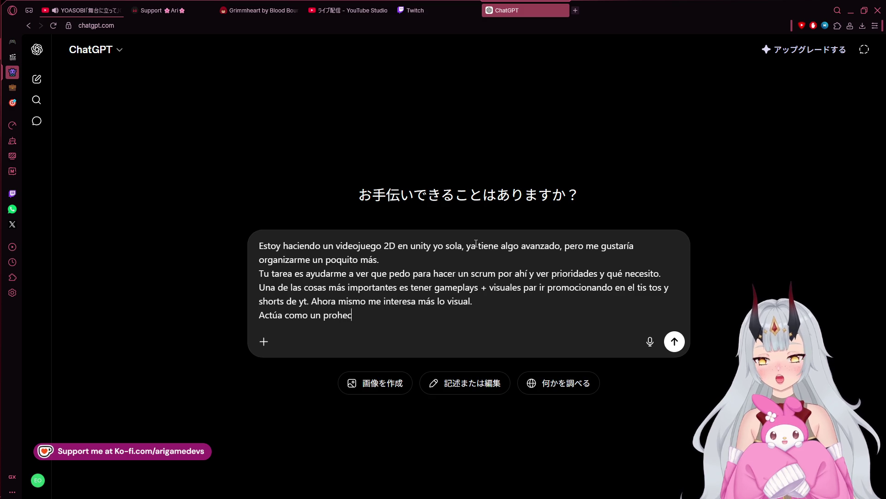
key("ctrl+BackSpace")
type("project manager y")
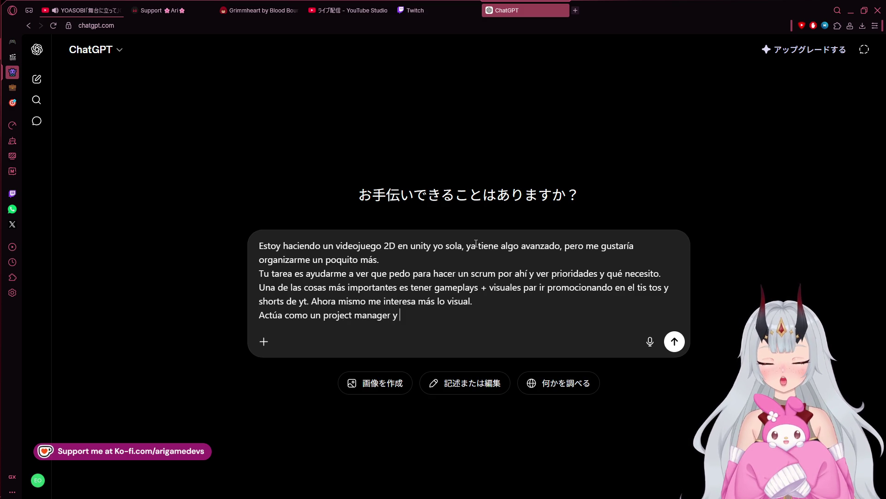
type("resu")
type("élvem")
type("e la vida.")
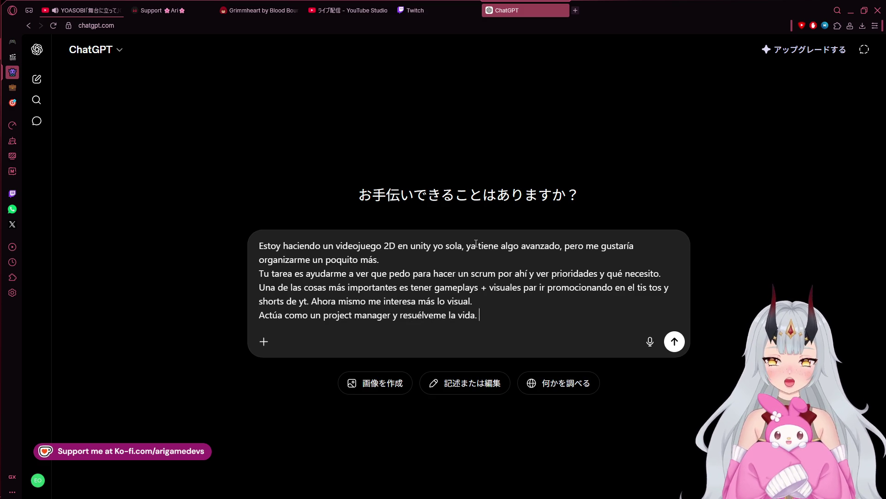
key("Return")
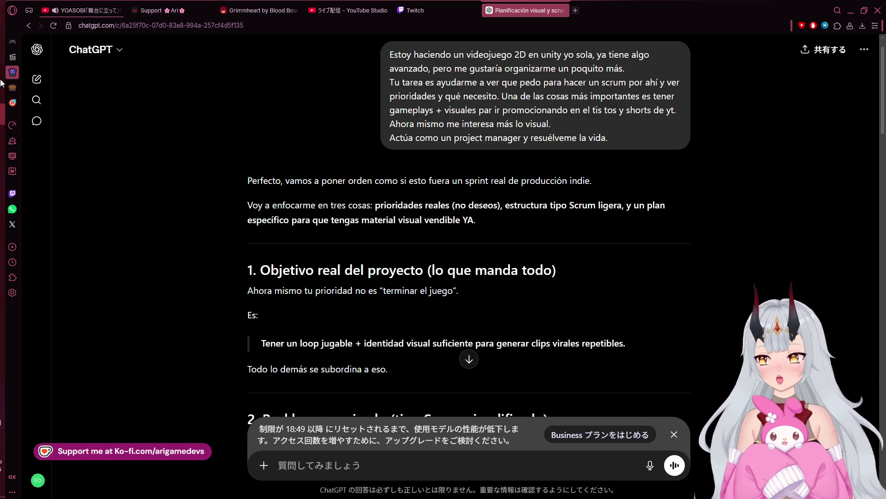
Let ChatGPT finish its sprint-style plan opening with '1. Objetivo real del proyecto'.
mouse_move(1, 77)
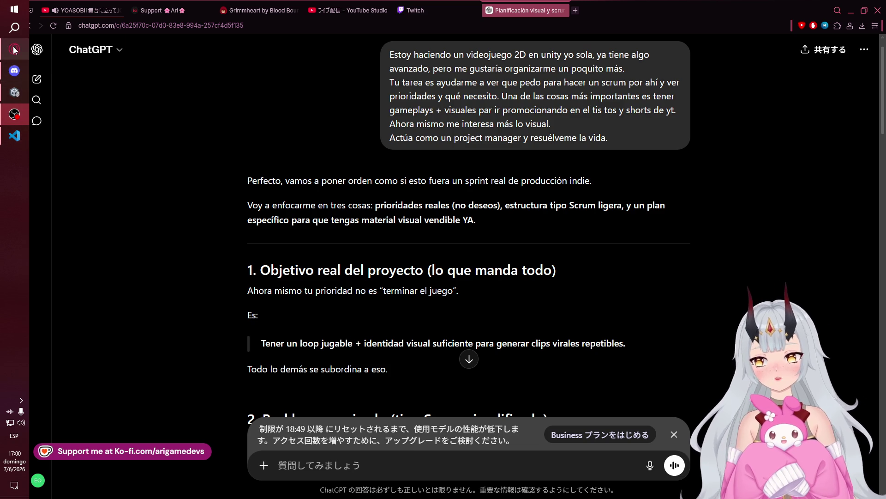
mouse_move(11, 52)
left_click_drag(12, 52, 10, 142)
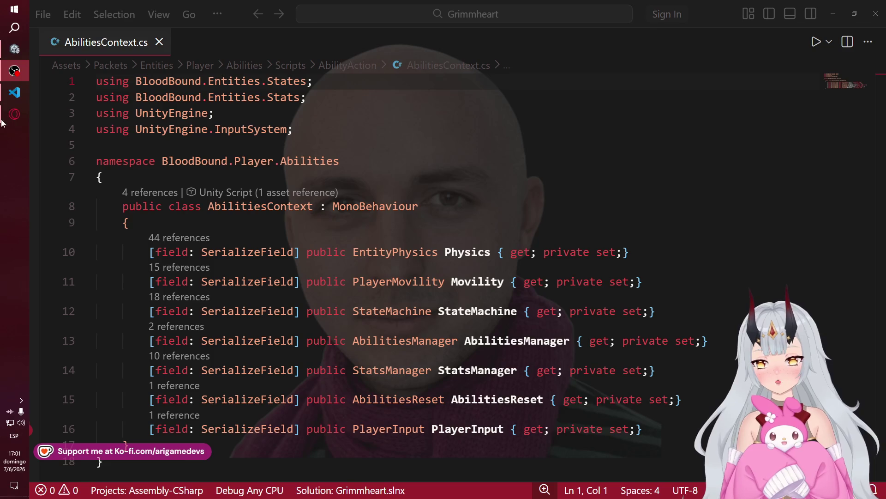
left_click(11, 123)
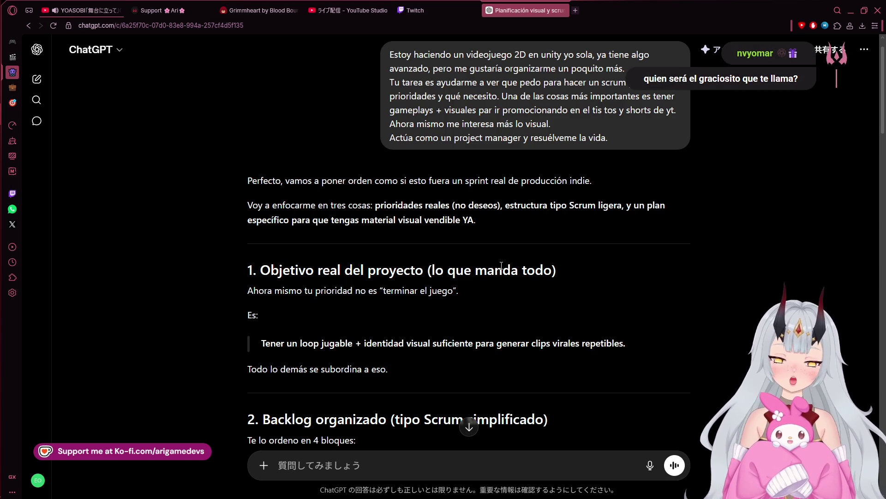
Select the stated objective text, then narrow the selection to 'clips virales repetibles'.
mouse_move(2, 124)
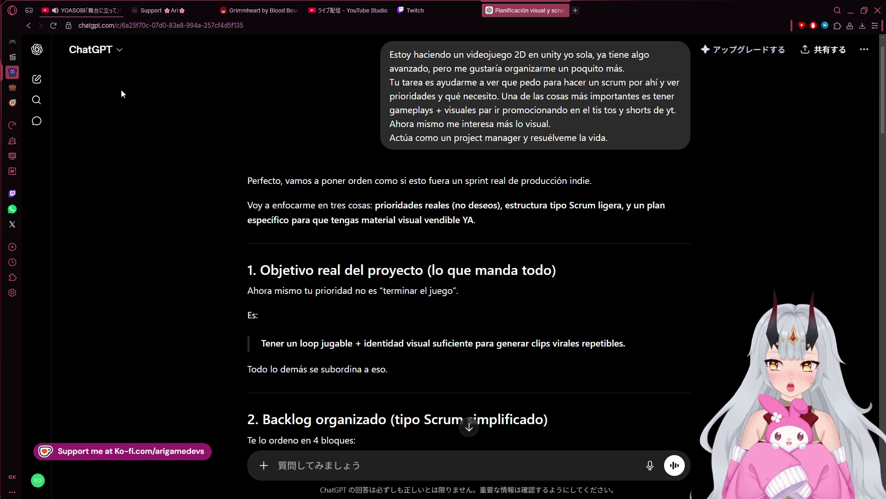
mouse_move(2, 148)
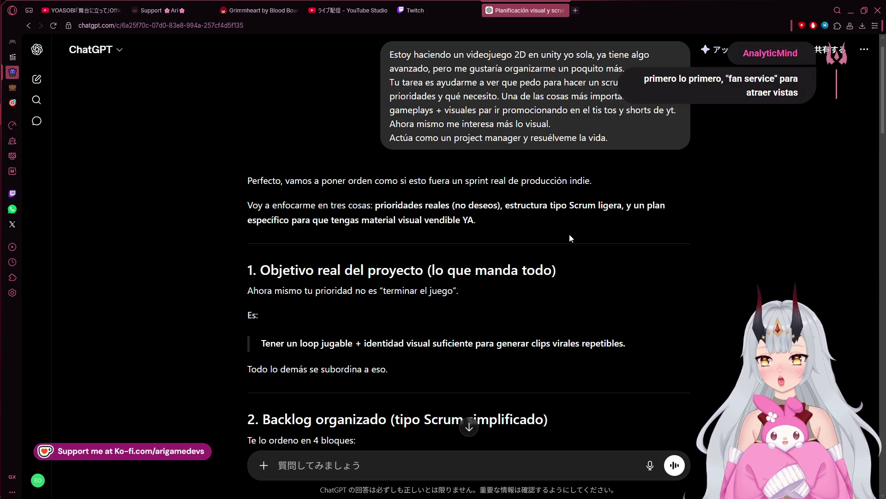
left_click_drag(364, 344, 596, 363)
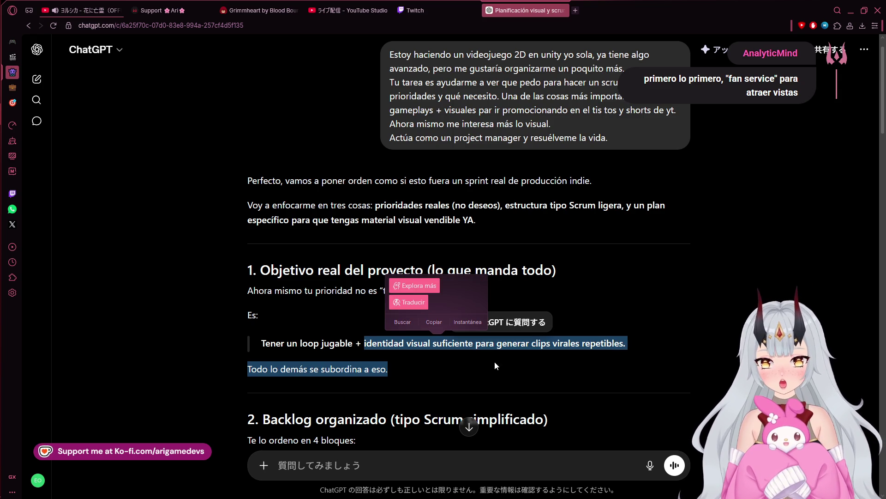
left_click_drag(527, 344, 640, 349)
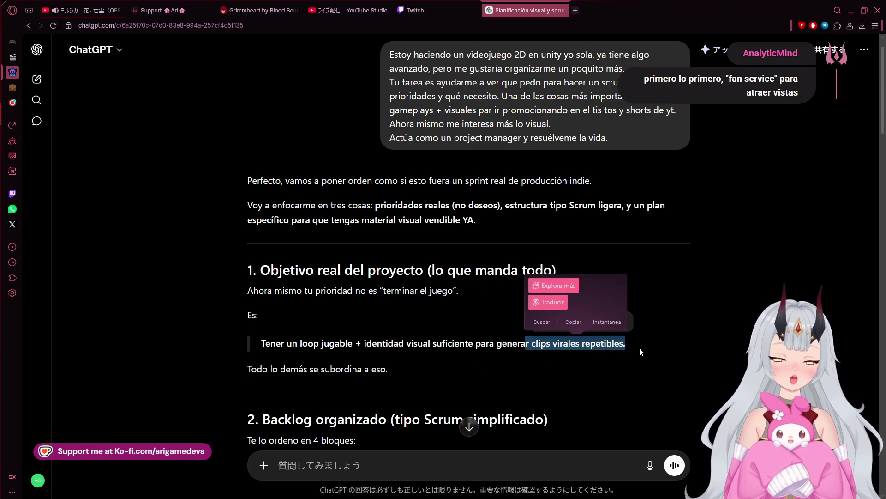
mouse_move(5, 71)
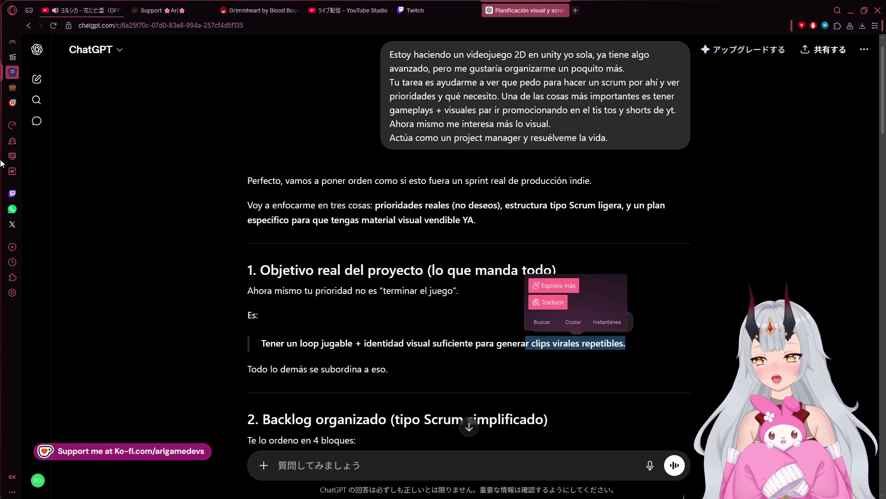
mouse_move(12, 103)
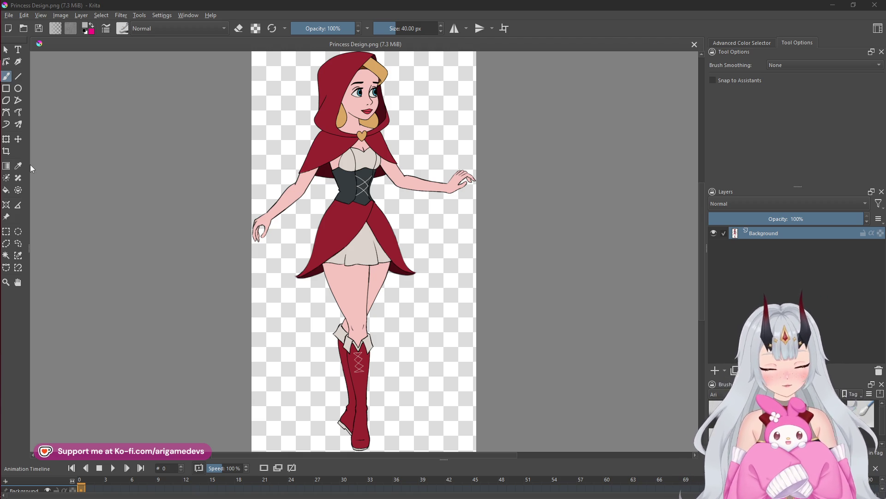
Switch from Krita back to the ChatGPT conversation in the browser.
mouse_move(1, 157)
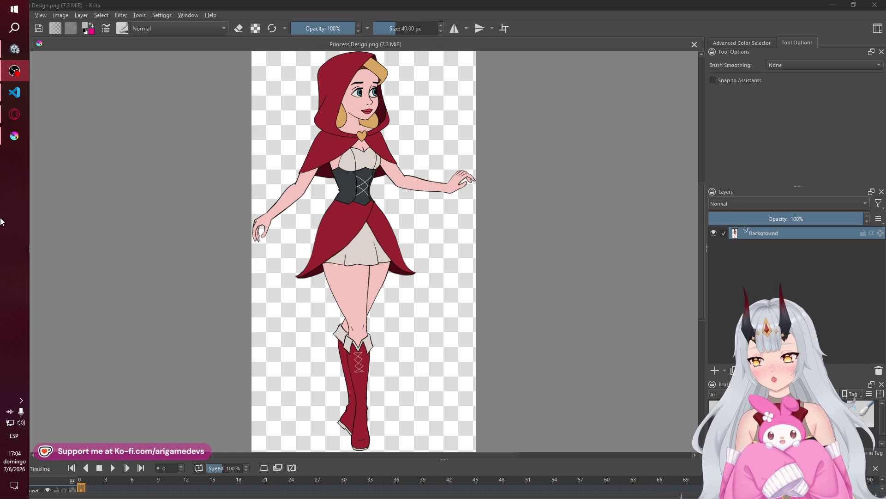
left_click(13, 121)
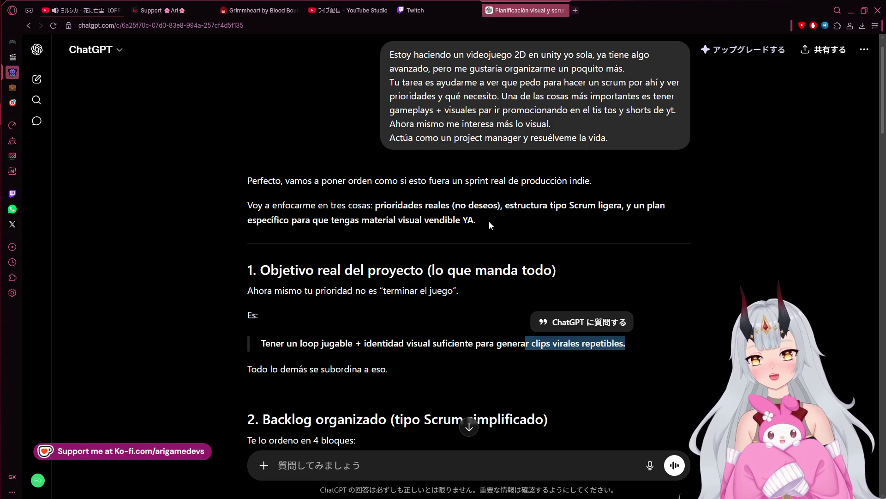
scroll(633, 294, "down", 2)
left_click(264, 234)
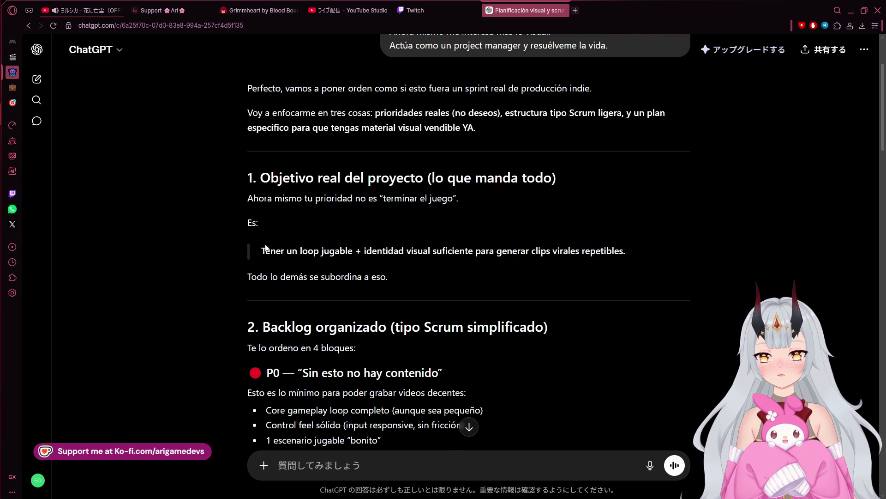
left_click_drag(319, 252, 634, 251)
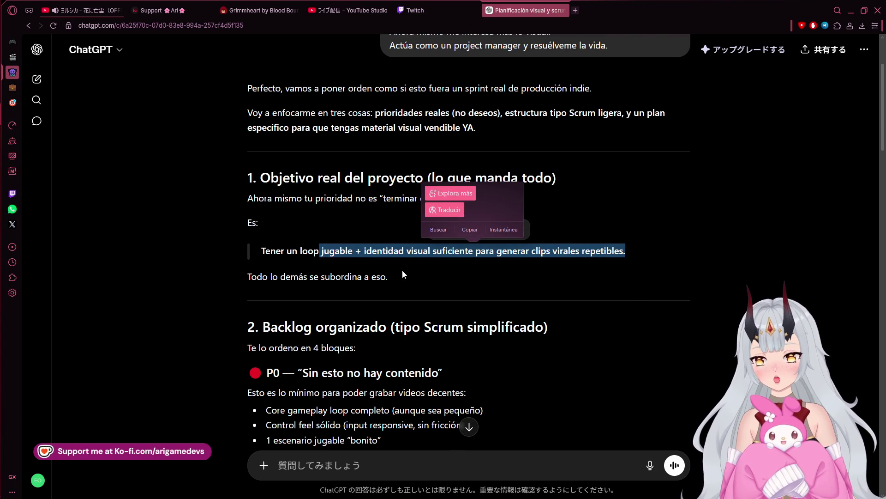
left_click_drag(403, 276, 196, 275)
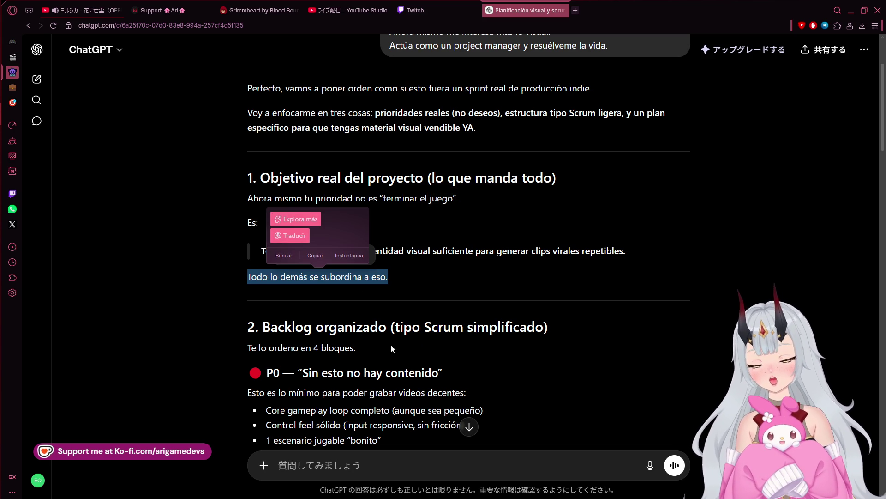
scroll(395, 342, "down", 2)
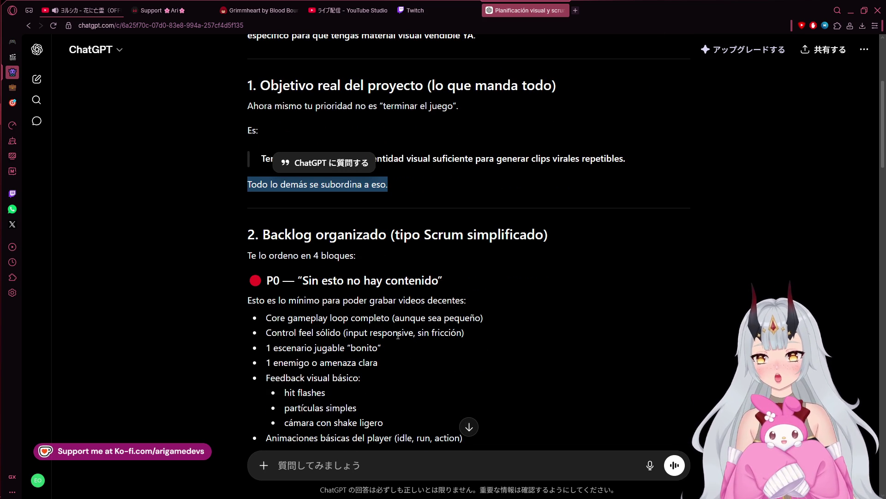
left_click_drag(254, 301, 464, 306)
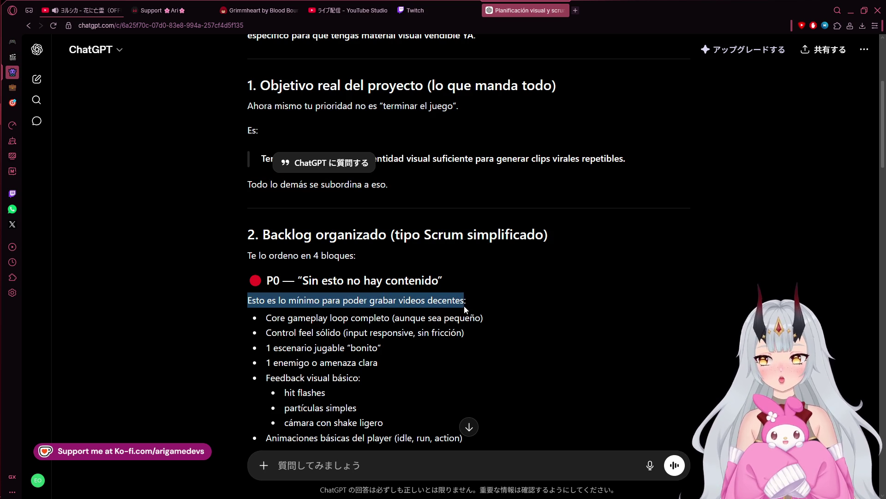
mouse_move(271, 318)
left_mouse_down()
mouse_move(443, 333)
mouse_move(498, 319)
left_mouse_up()
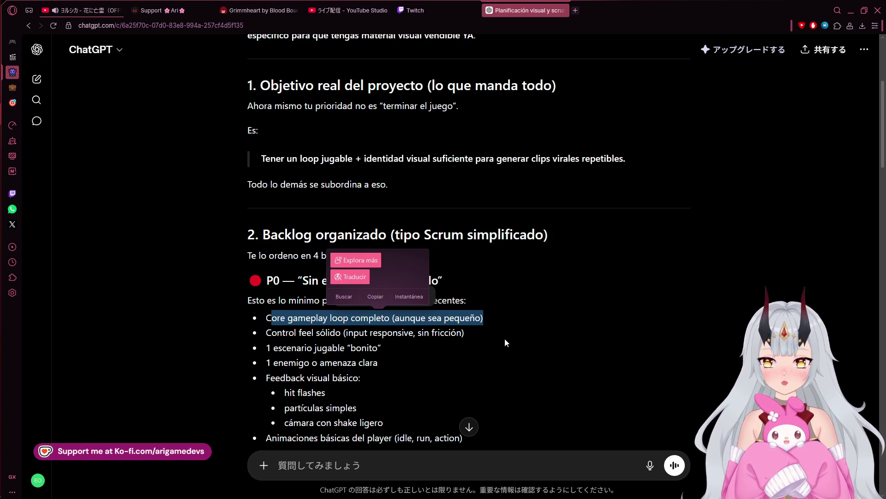
mouse_move(488, 318)
left_mouse_down()
mouse_move(248, 295)
mouse_move(256, 322)
mouse_move(272, 325)
left_mouse_up()
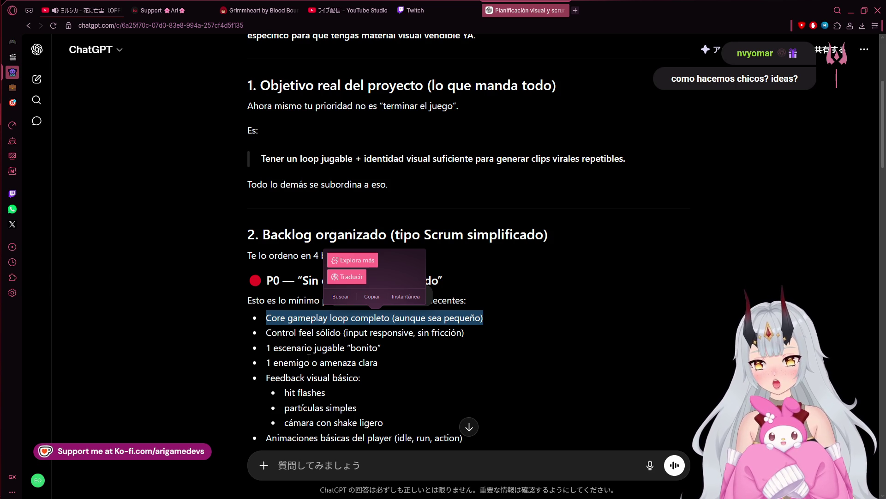
scroll(308, 357, "down", 1)
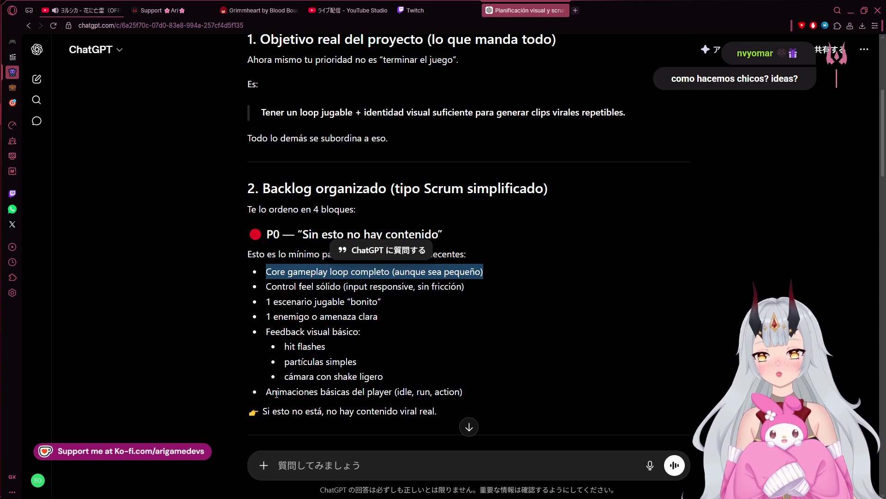
left_click_drag(483, 389, 267, 391)
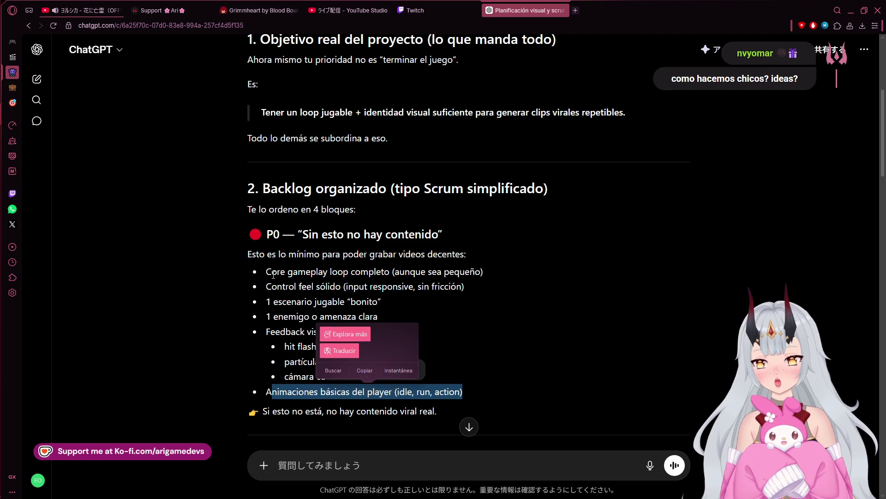
left_click(255, 273)
mouse_move(255, 272)
left_mouse_down()
mouse_move(379, 302)
mouse_move(369, 329)
mouse_move(417, 347)
left_mouse_up()
mouse_move(329, 271)
left_mouse_down()
mouse_move(349, 284)
mouse_move(487, 273)
left_mouse_up()
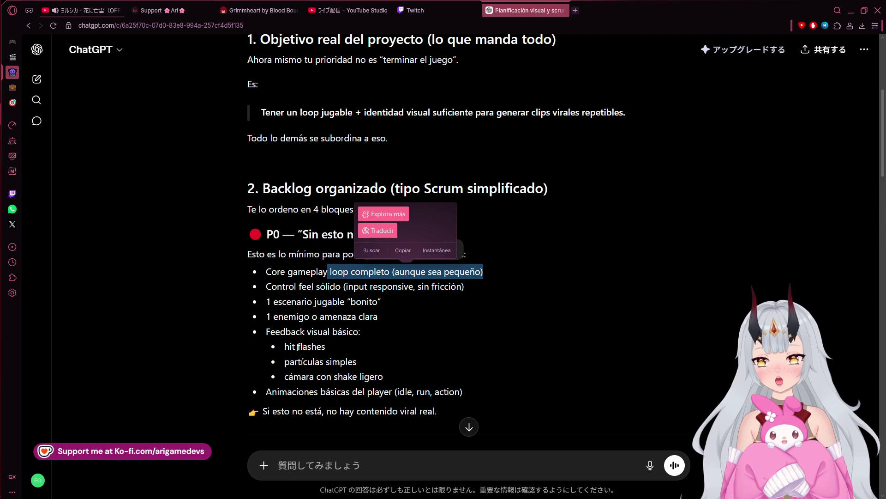
left_click_drag(380, 317, 265, 317)
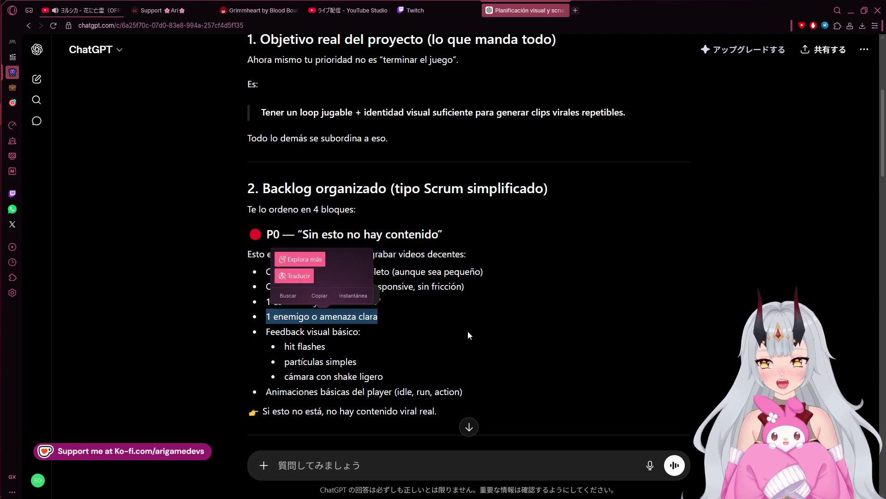
scroll(467, 342, "down", 2)
scroll(464, 344, "down", 1)
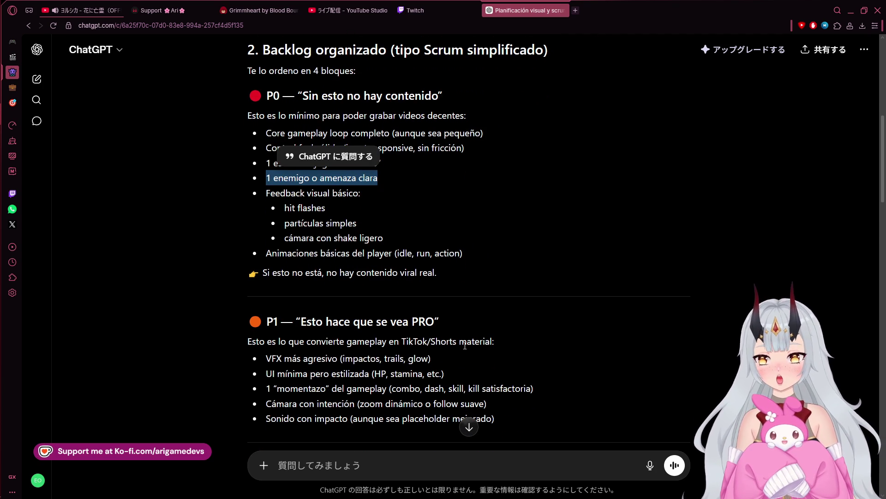
scroll(314, 335, "down", 1)
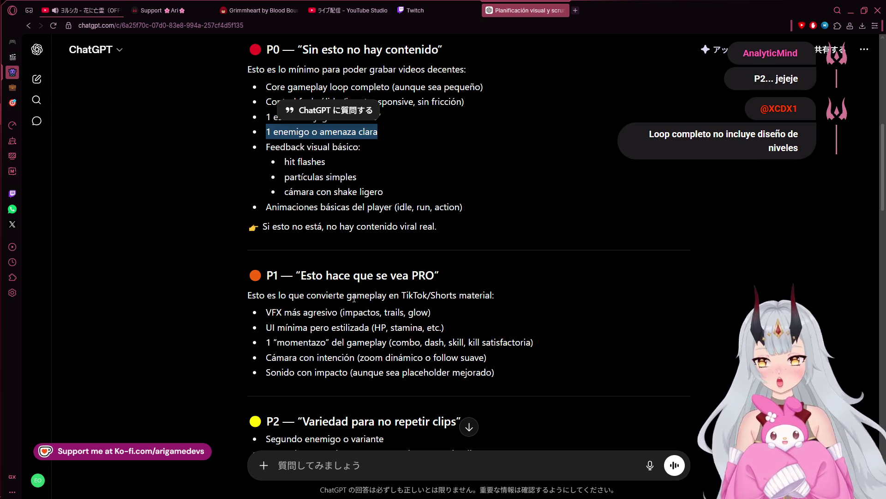
scroll(354, 299, "down", 2)
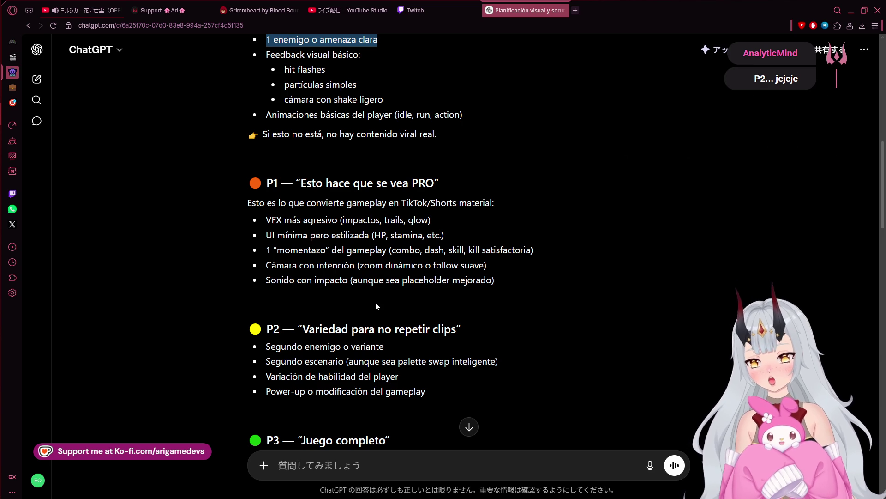
scroll(376, 305, "down", 4)
scroll(468, 372, "down", 10)
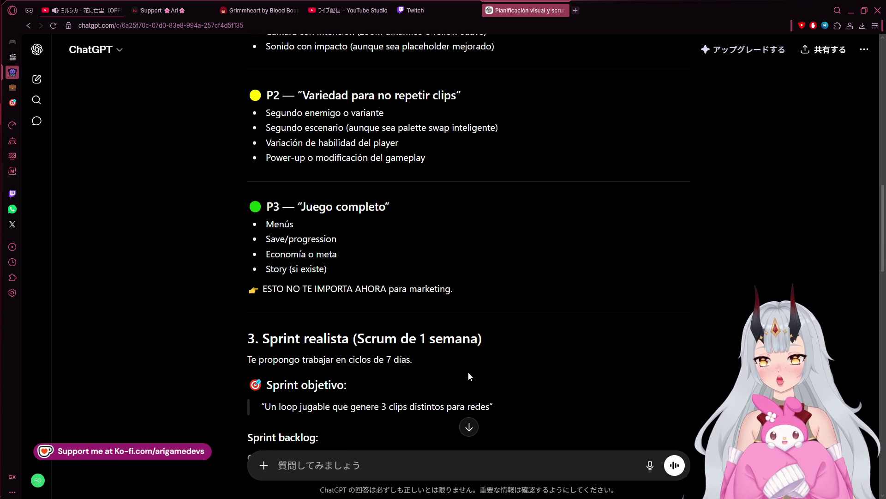
scroll(509, 387, "down", 12)
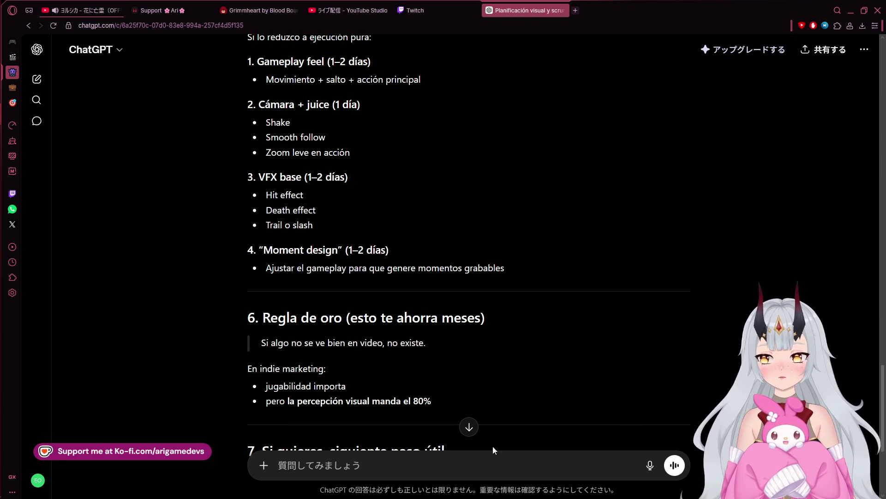
Write that the real aim is showing development progress to a general audience, needing appealing art.
type("No,")
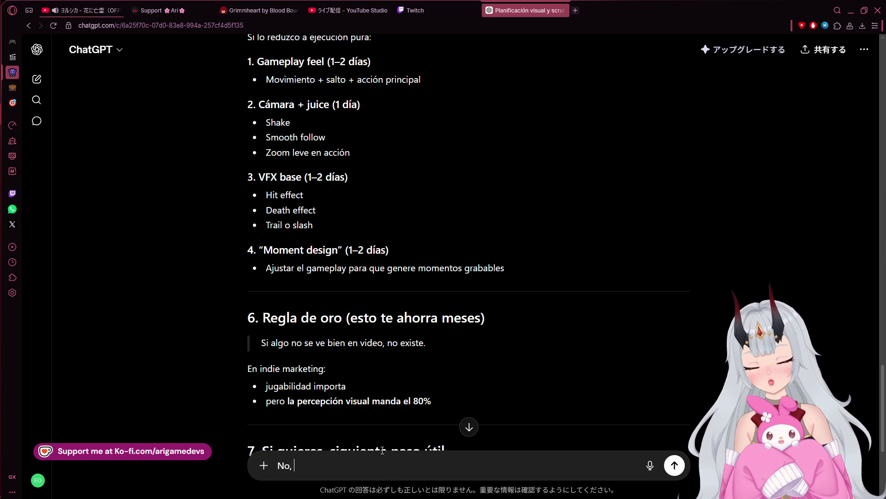
type(" el enfoque ")
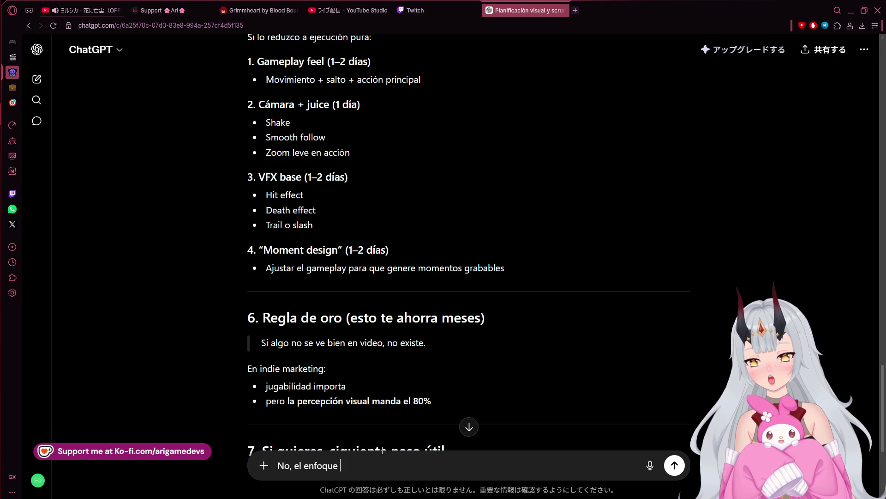
type("no es del todo e")
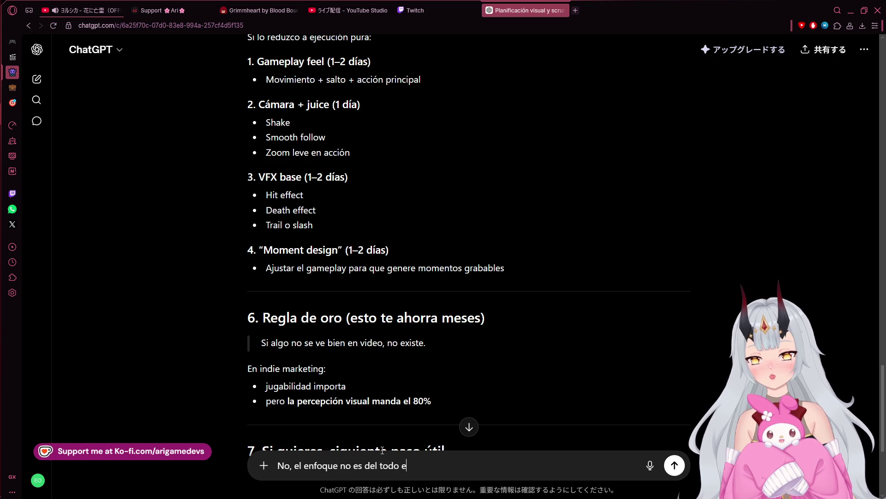
type("l que tengo en")
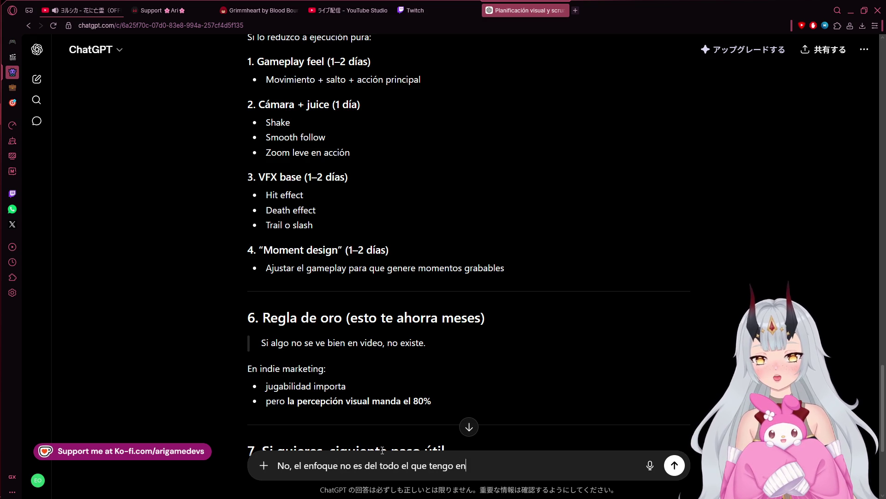
type(" mente.")
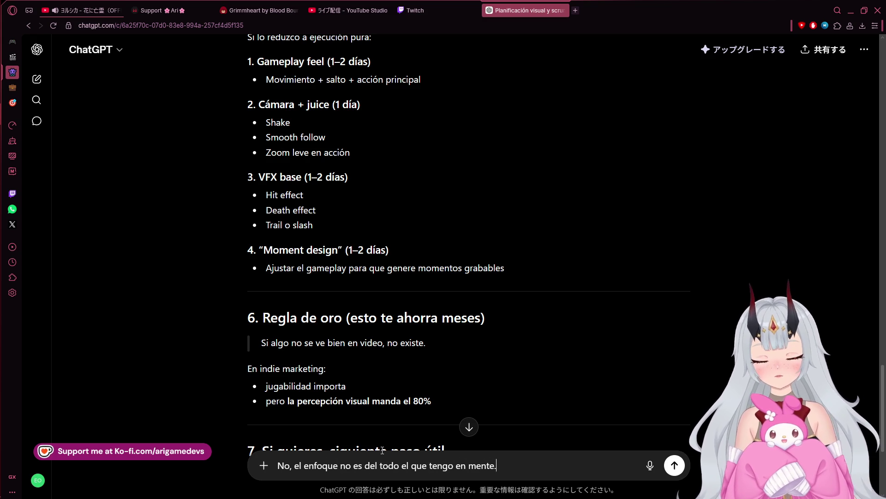
key("shift+Return")
type("L")
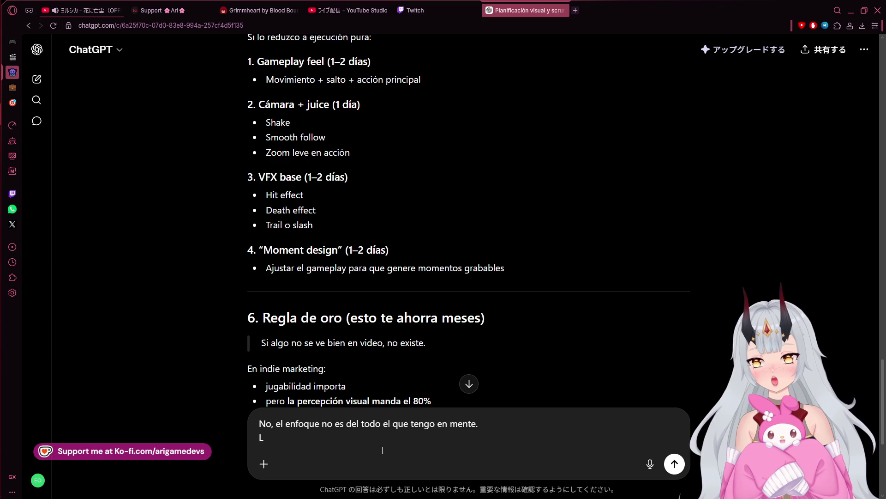
type("Ñaidea es iu")
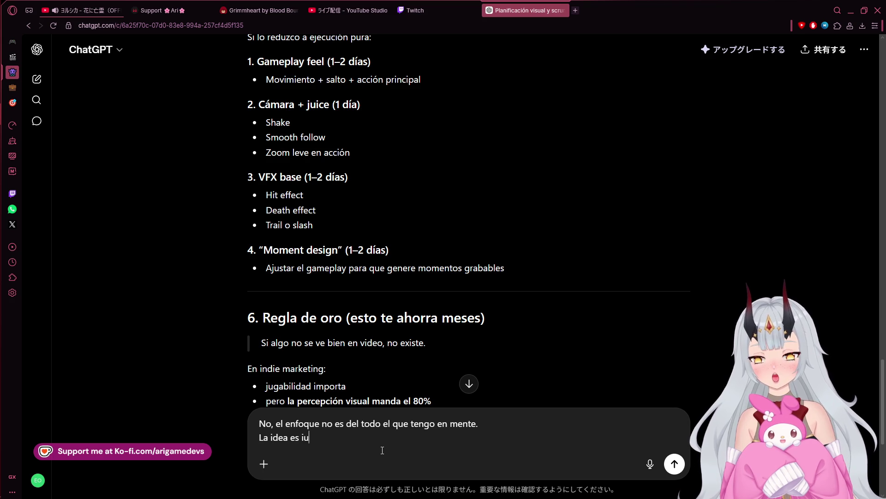
key("BackSpace")
type("r mostrando e")
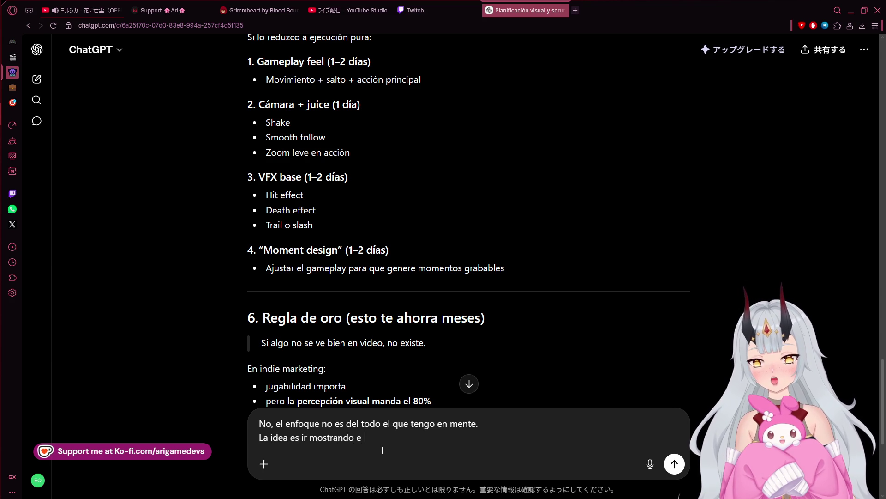
type("l desarrol")
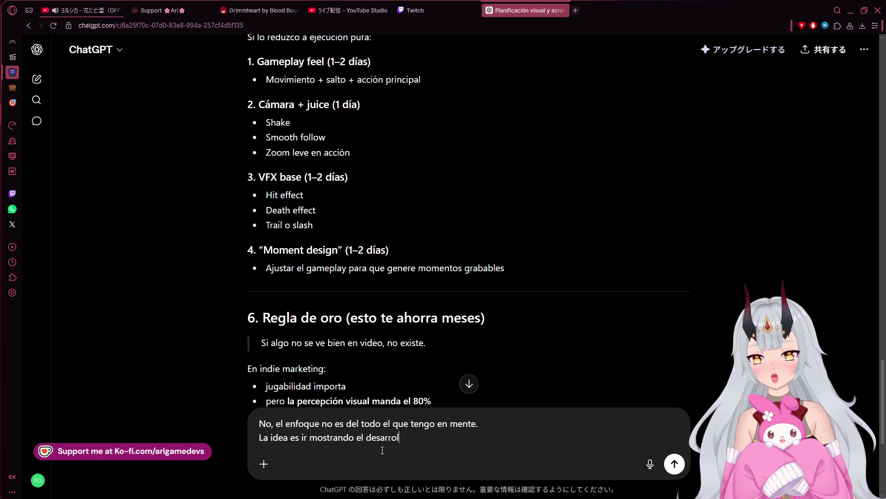
type("lo y cómo implem")
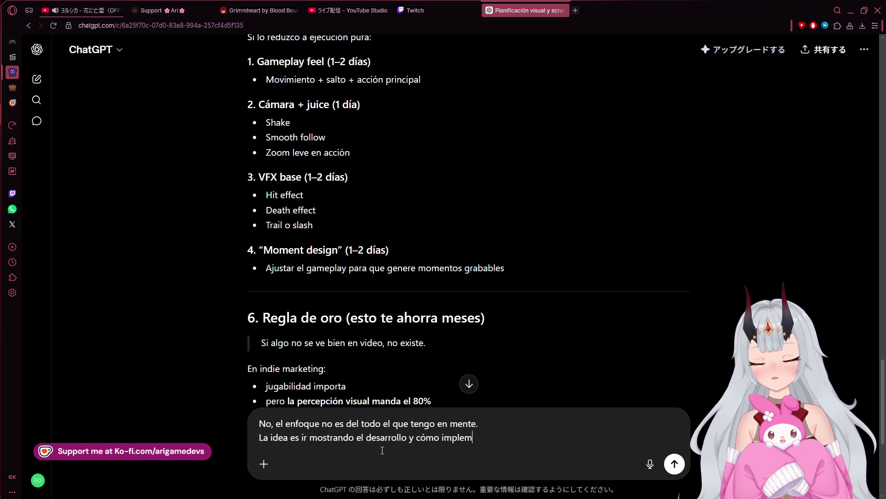
key("BackSpace")
key("BackSpace")
key("BackSpace")
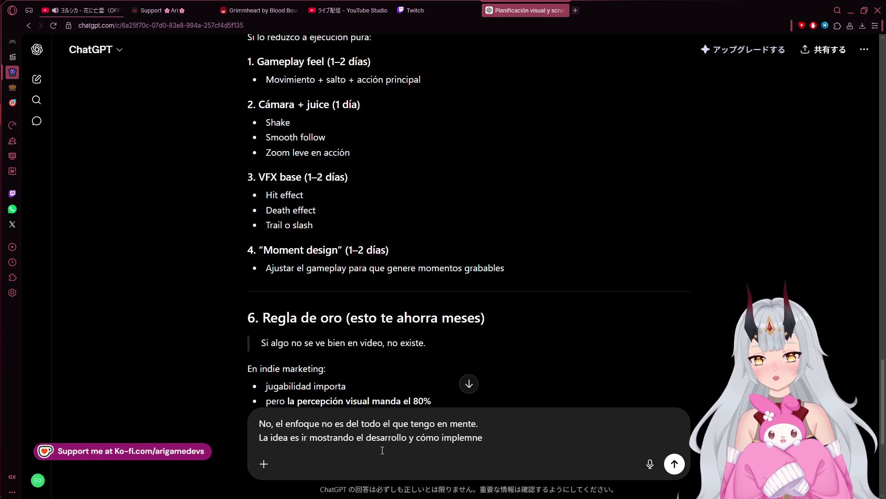
type("enb")
key("BackSpace")
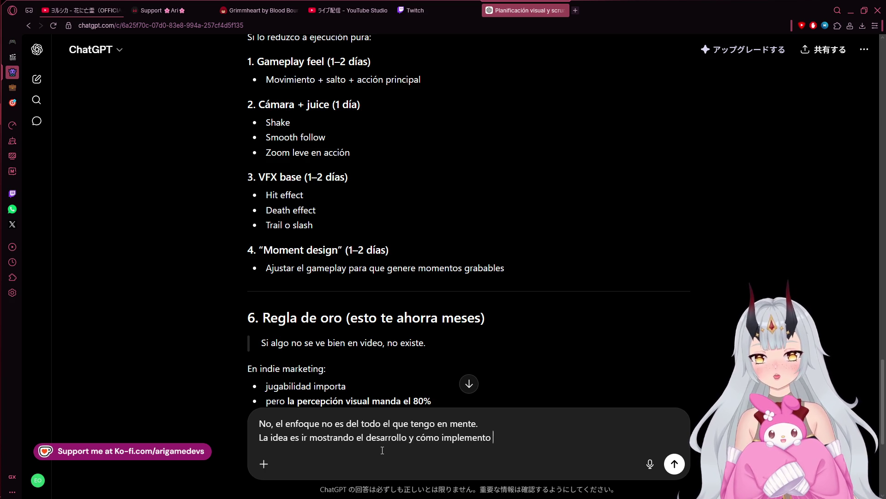
type("explicada")
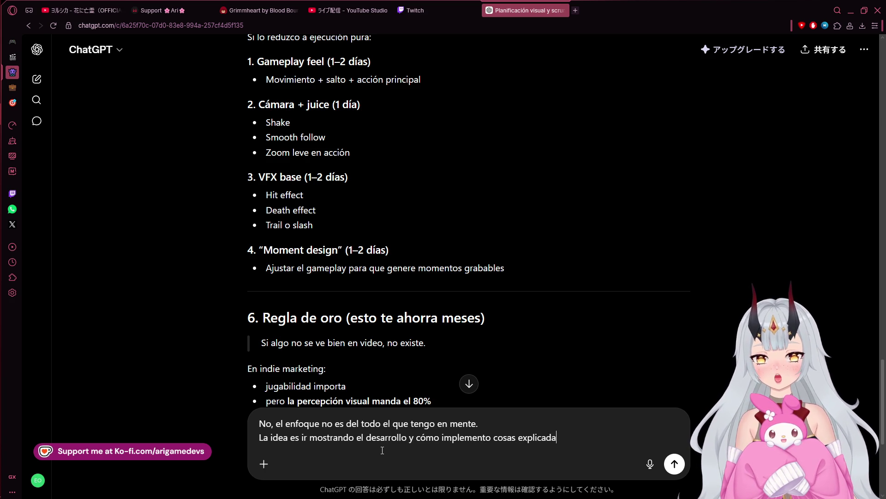
type("orma del")
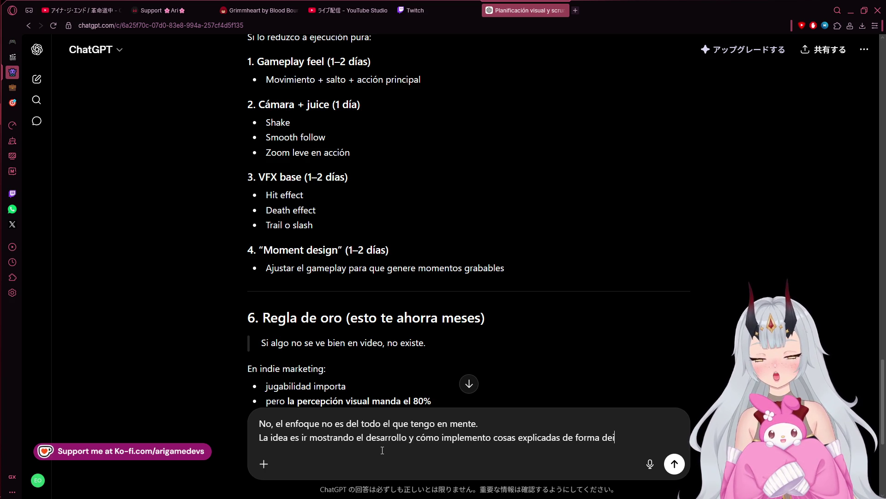
key("BackSpace")
key("BackSpace")
type("if")
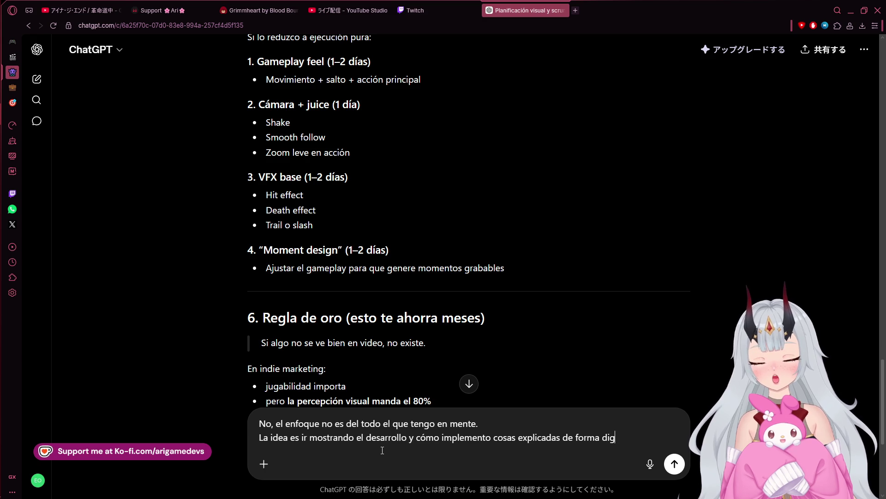
type("ara el ")
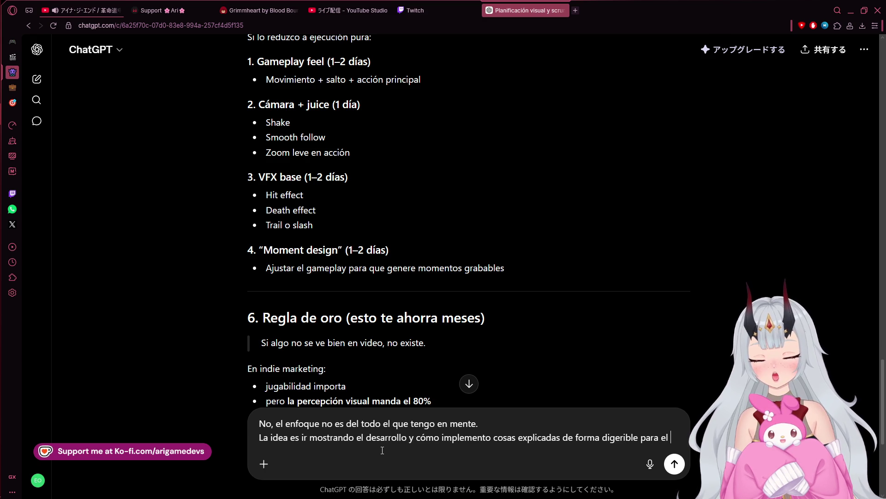
type("público g")
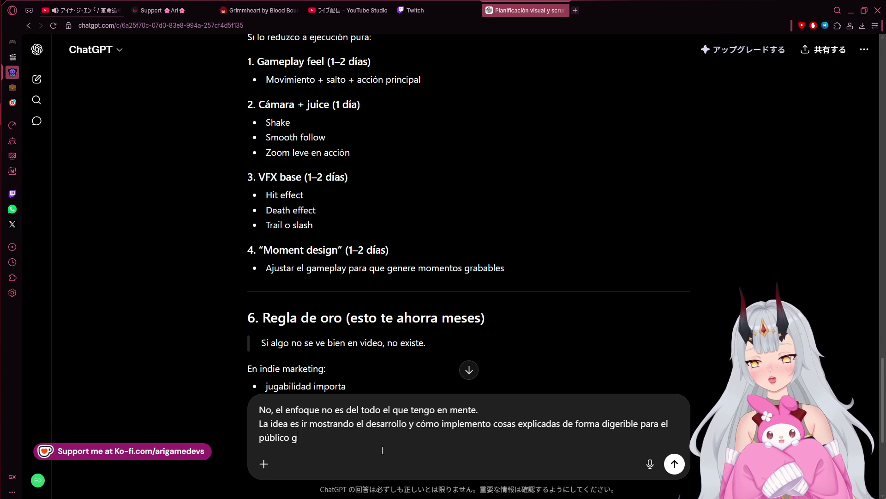
type("eneral.")
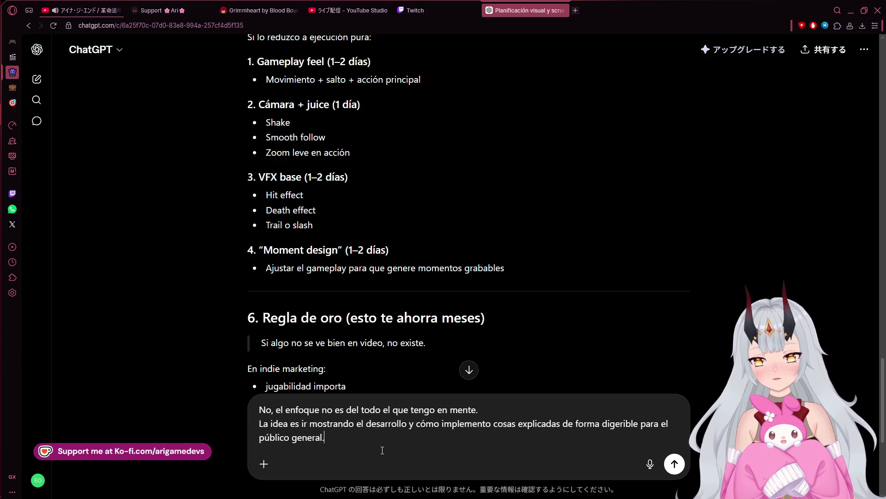
key("shift+Return")
type("No interesa")
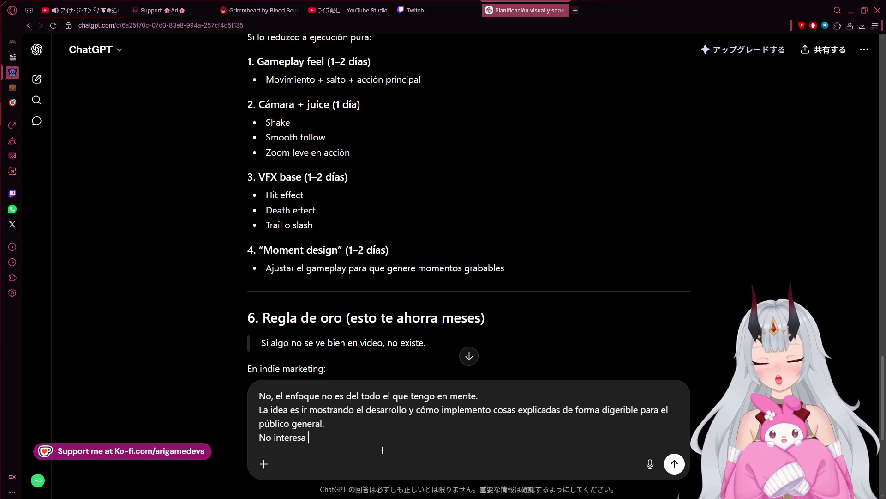
type("tanto el loop ")
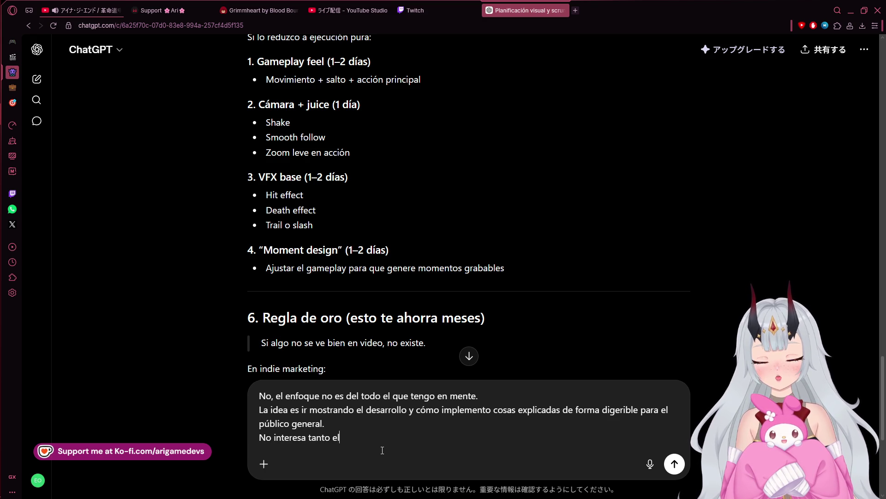
type("porque no")
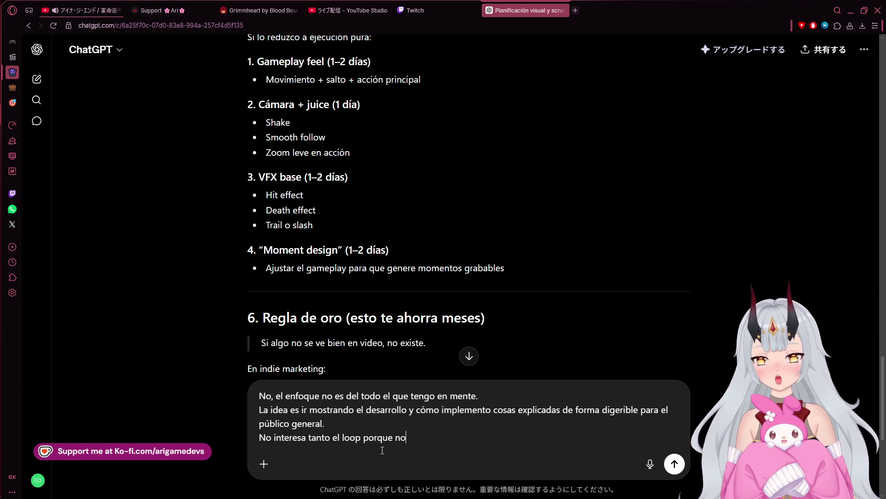
type("nción mostrar gameplay todavía, l")
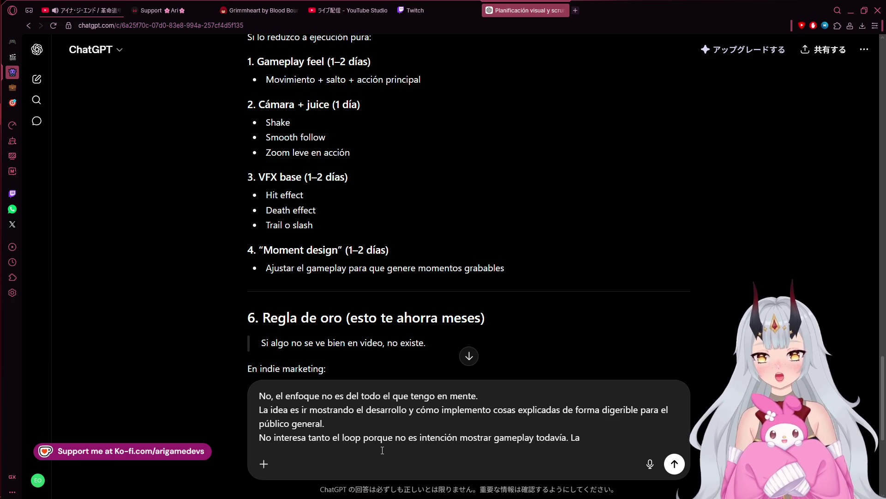
type("ntención")
type(" real es")
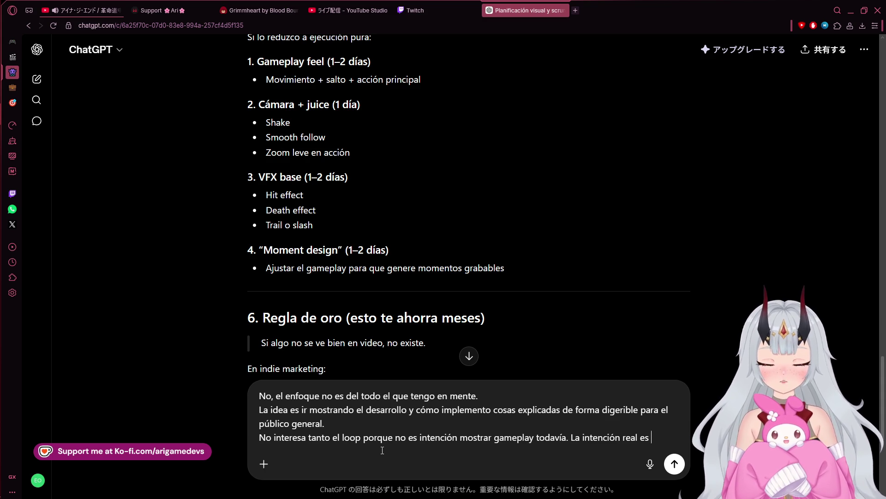
type("mostrar e")
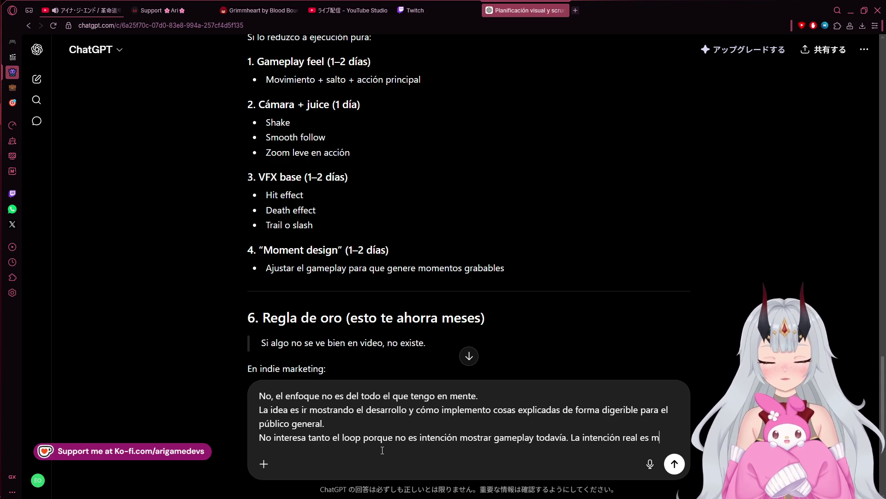
type("l progres")
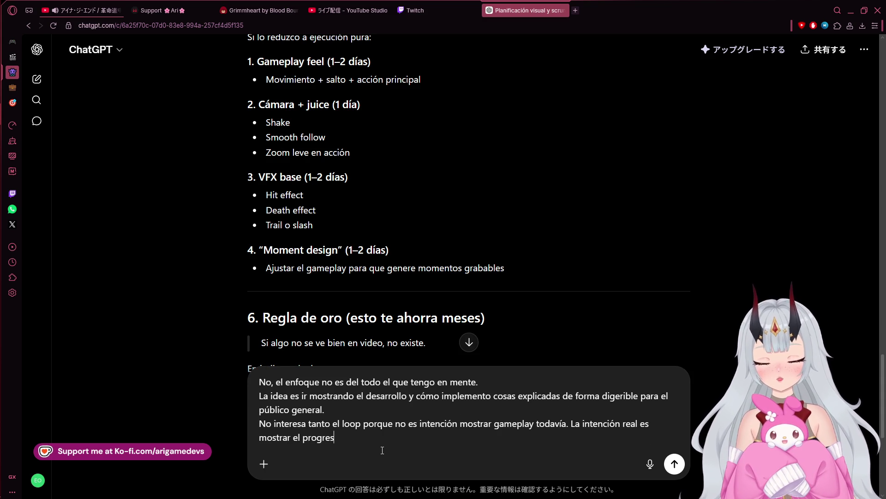
type("o, pero claro, p")
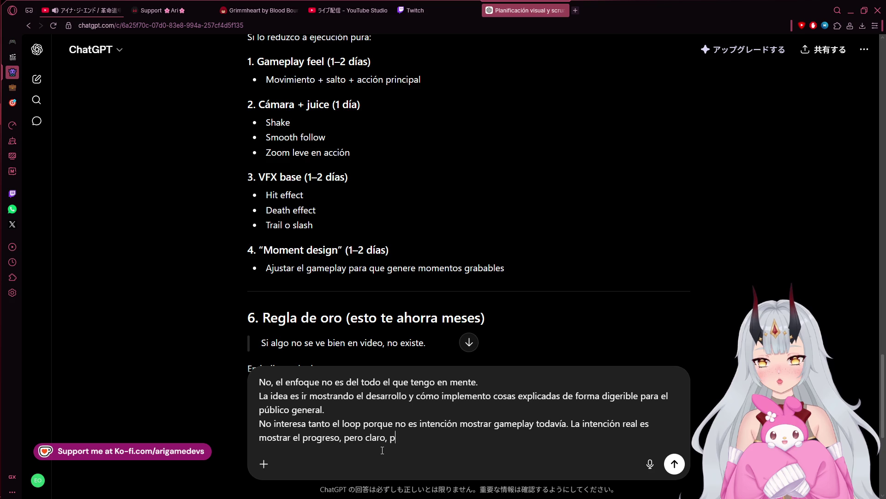
type("ara que la gen")
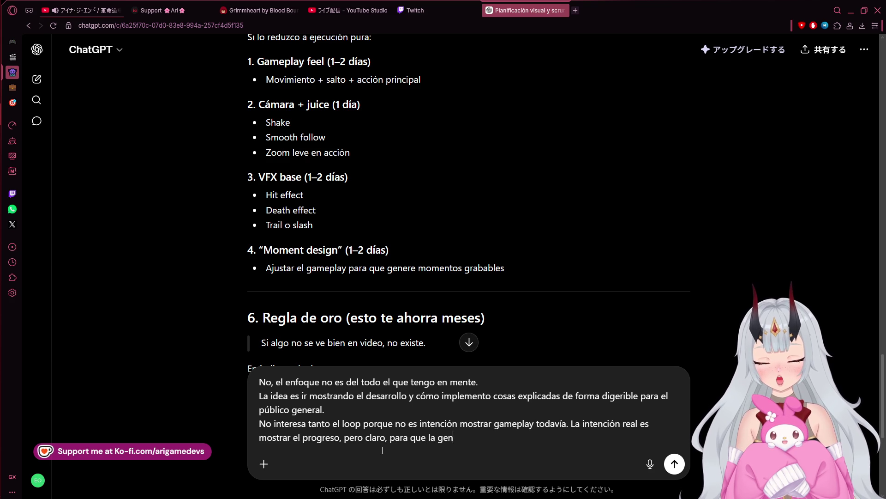
type("te se quede ")
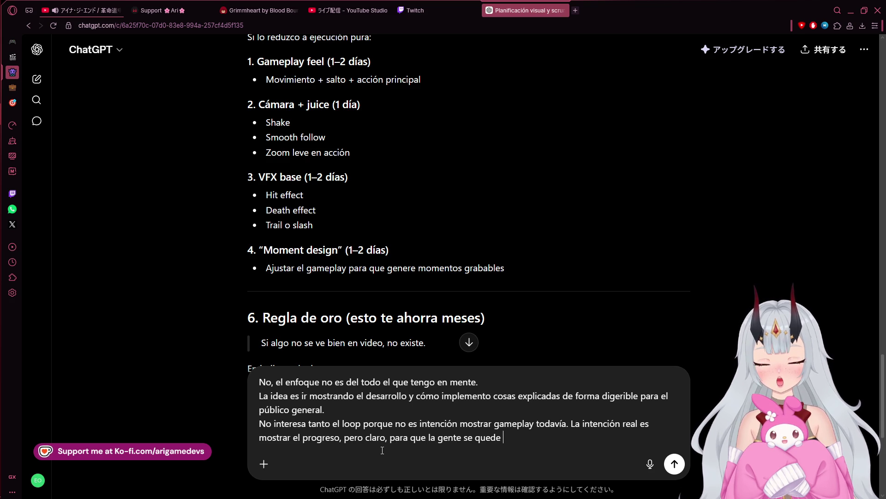
type("necesito arte coqueto")
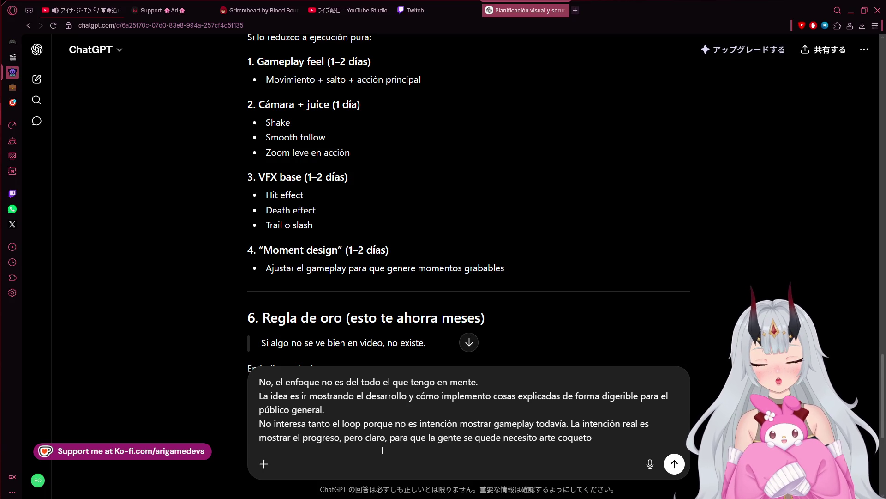
type(". Ese es el enfoque.")
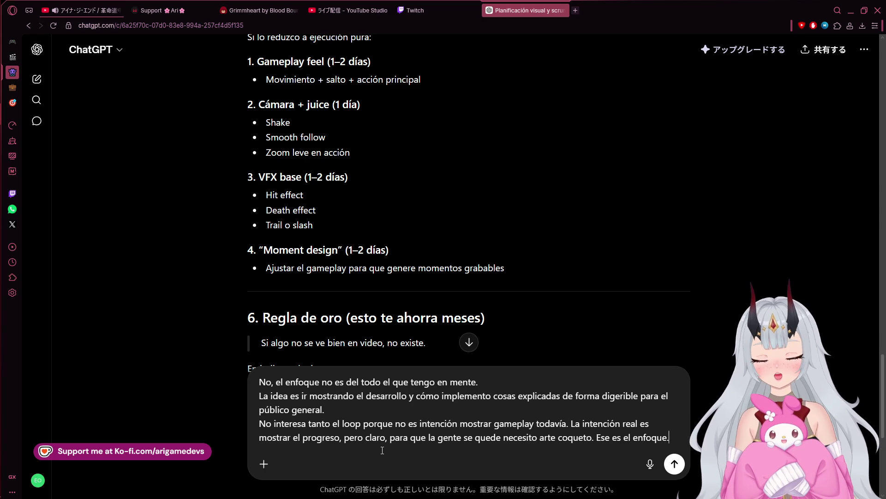
Add a line noting movement, abilities and attacks systems already exist, dropping 'sencillos'.
key("shift+Return")
type("Además")
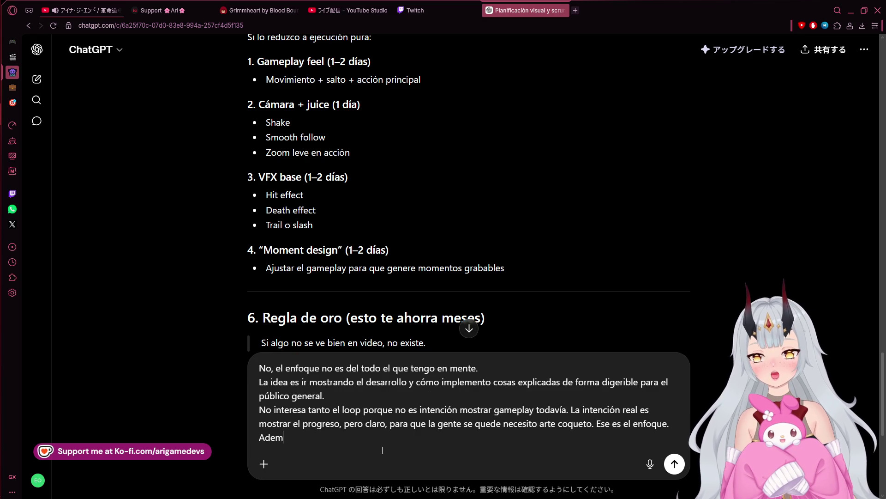
type(", ya te")
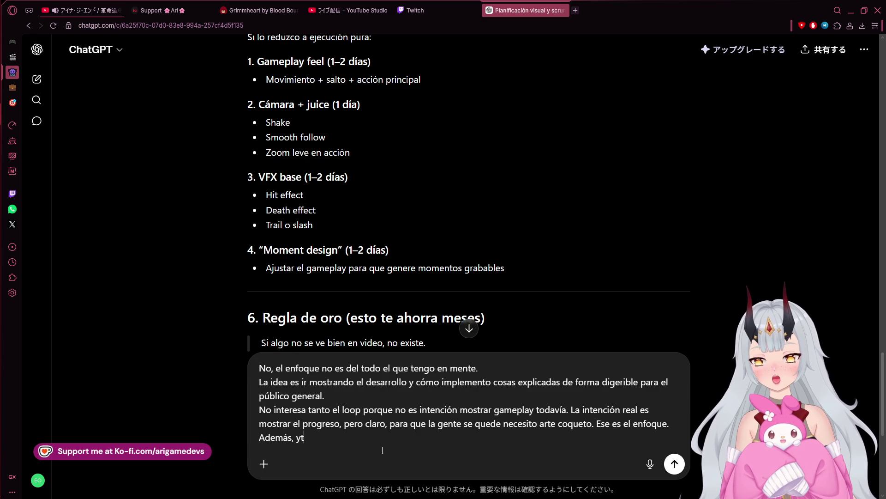
type("ngo ")
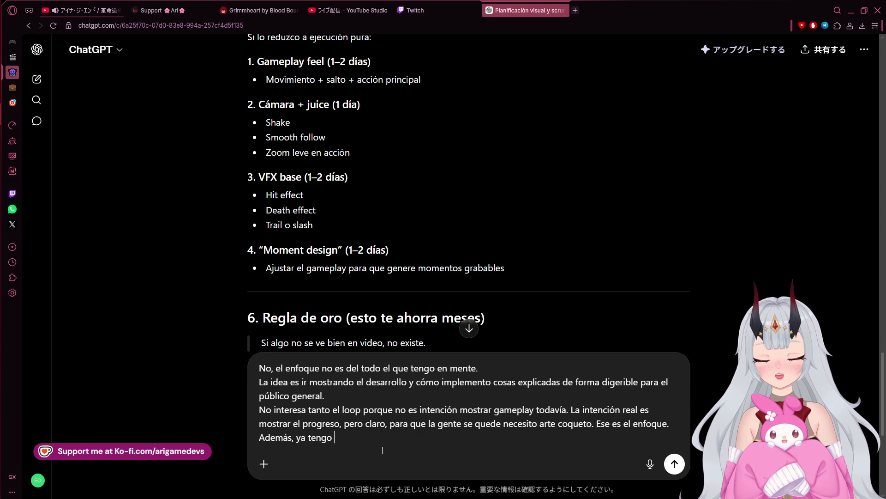
type("sistemas ")
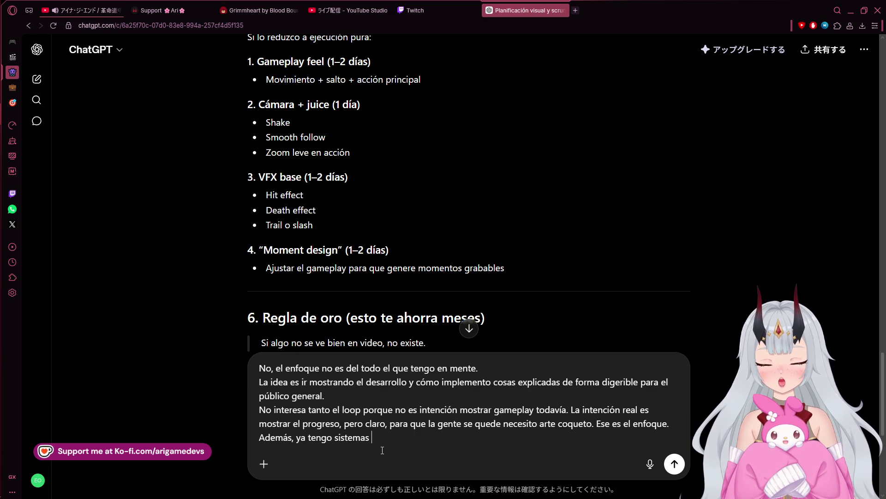
type("sencillos como ")
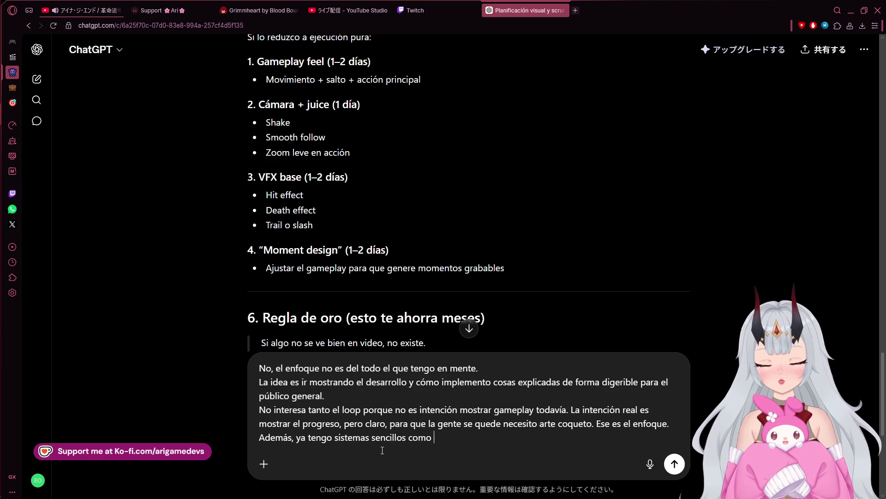
type("los de moviminety")
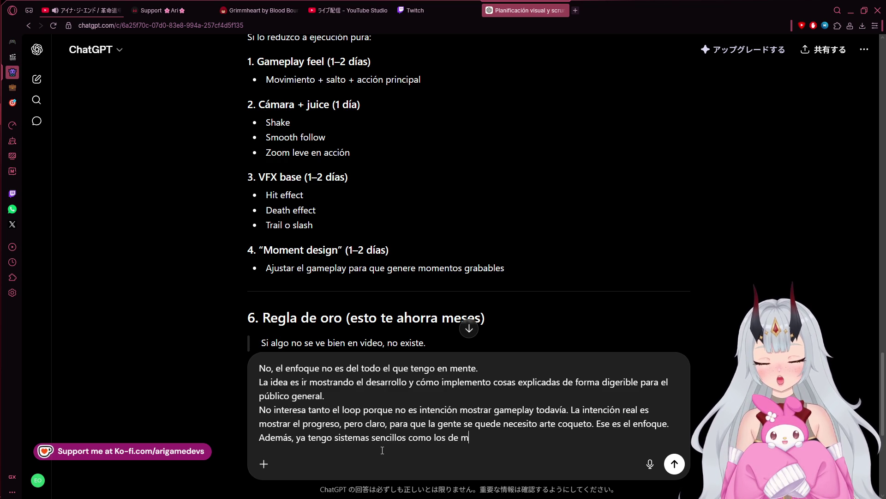
key("BackSpace")
key("BackSpace")
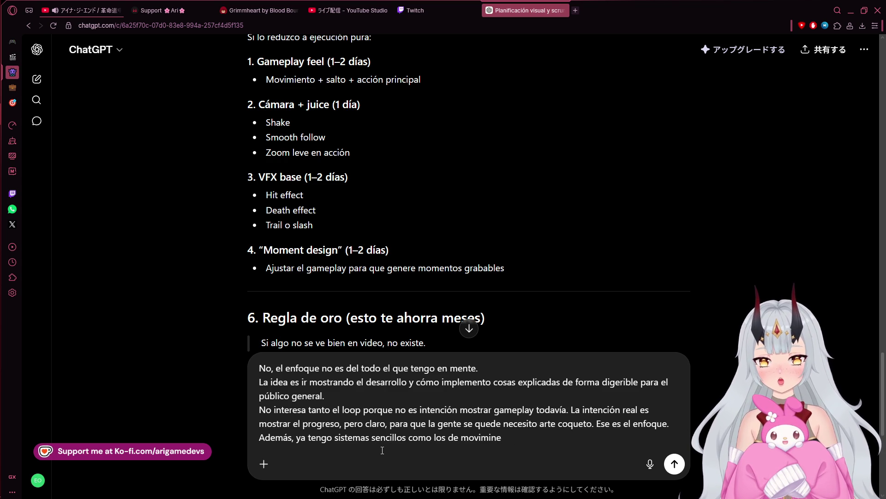
key("BackSpace")
key("BackSpace")
type("ento")
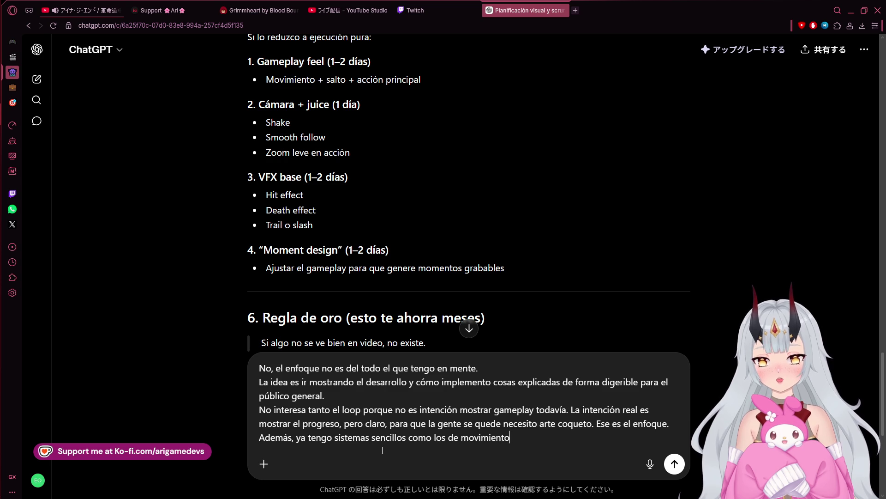
key("ctrl+Left")
key("ctrl+BackSpace")
key("End")
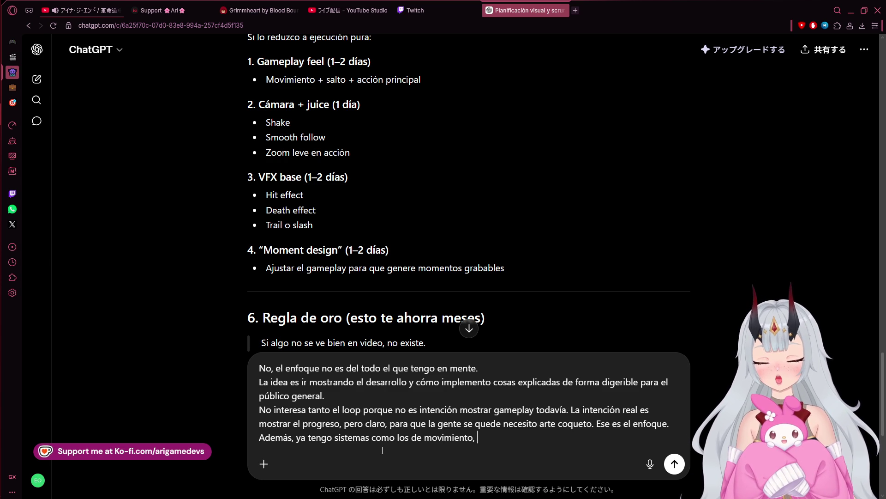
type("habilidades, ataques y todo eso.")
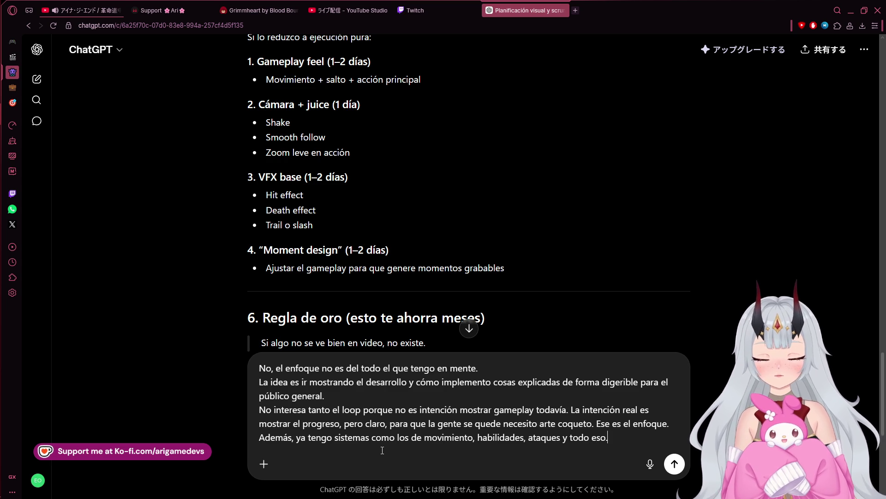
key("shift+Return")
Ask for a plan making the visuals attractive to TikTok users' 'cerebro podrido' and send it.
type("Lo que necesti")
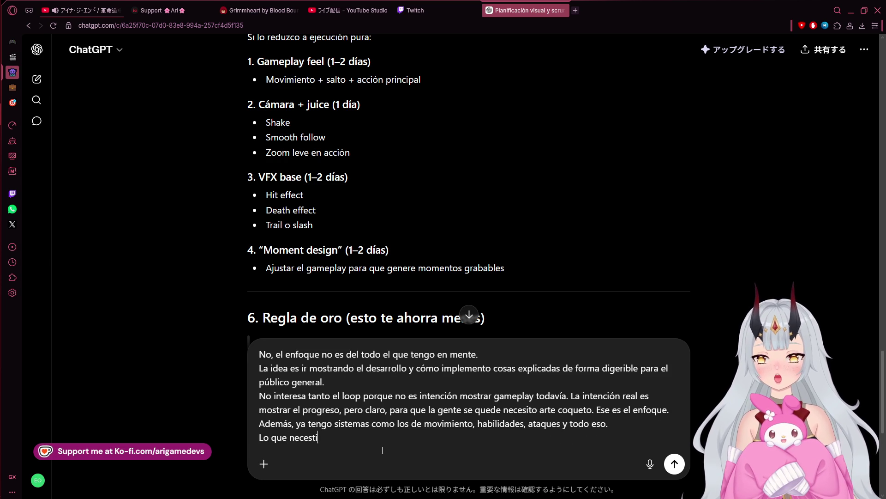
key("BackSpace")
key("BackSpace")
type("ito ")
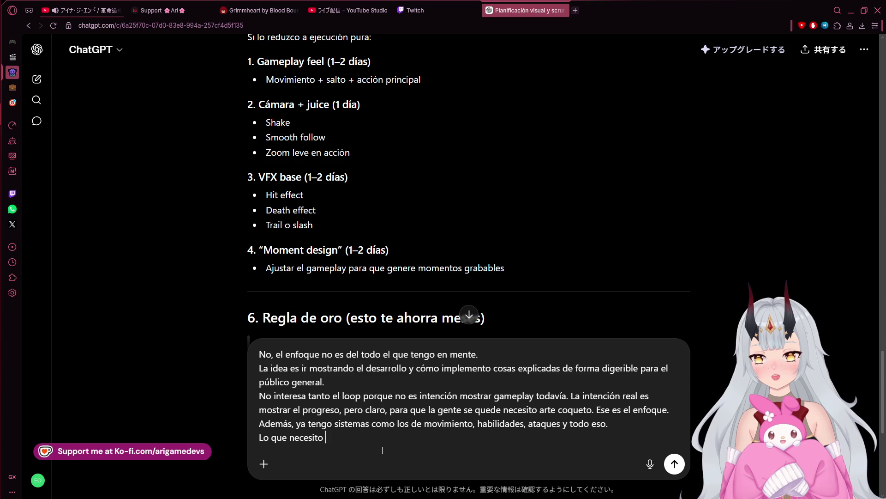
type("ahora es más el")
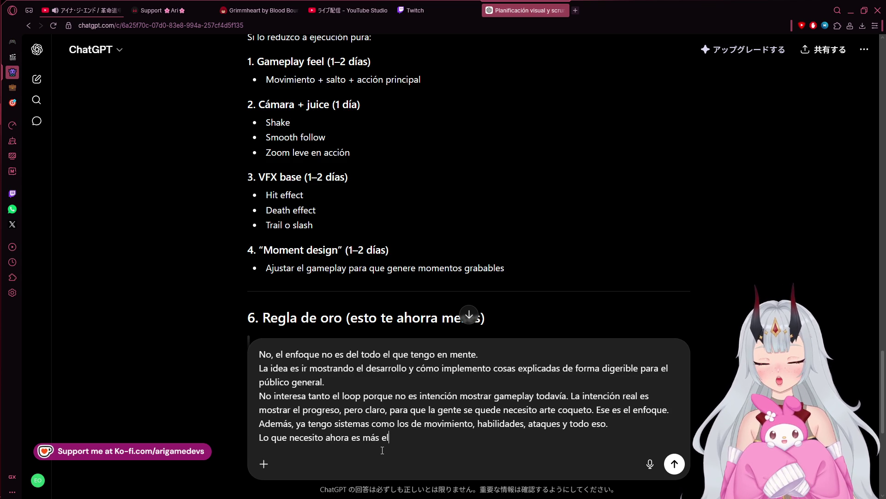
type(" plan para hac")
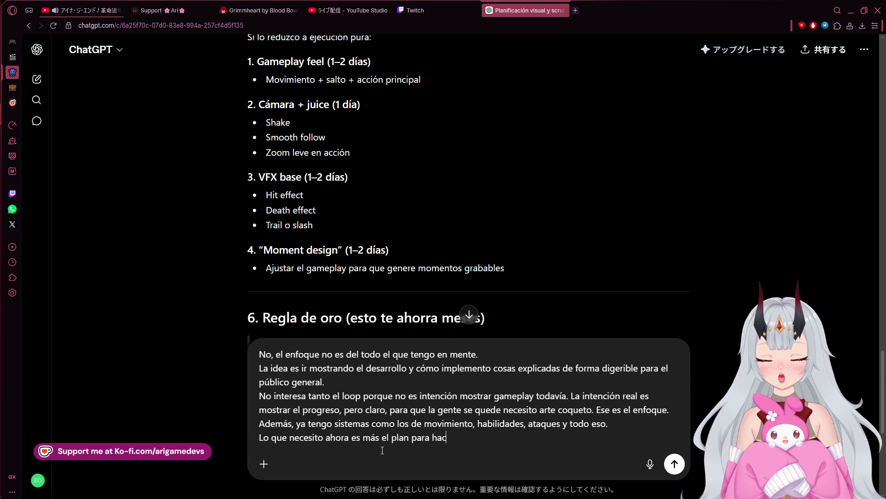
type("er lo visual")
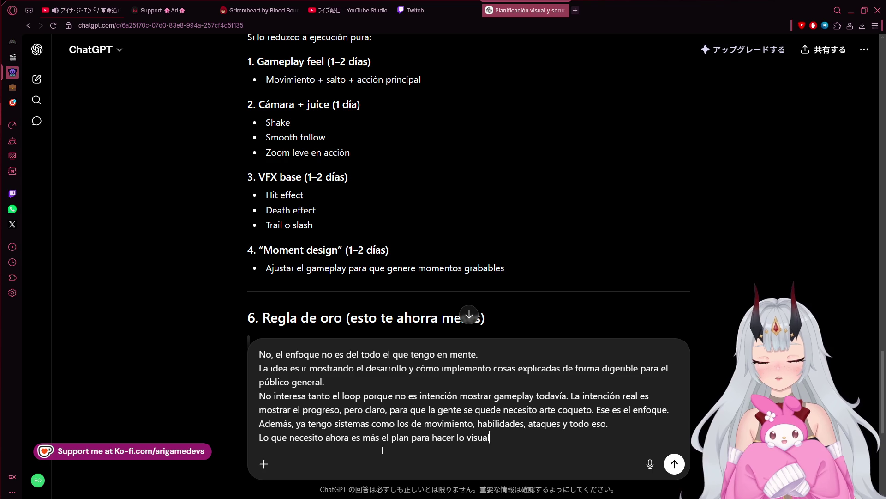
type(" y que se ")
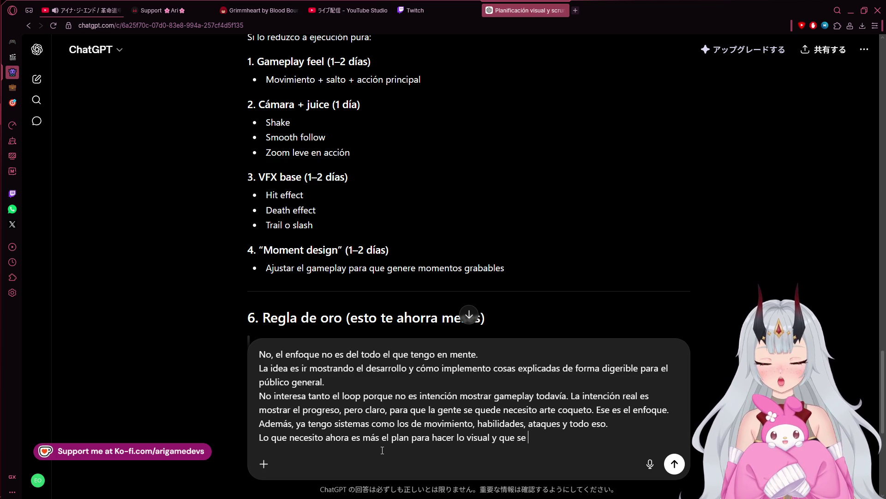
type("vea atrac")
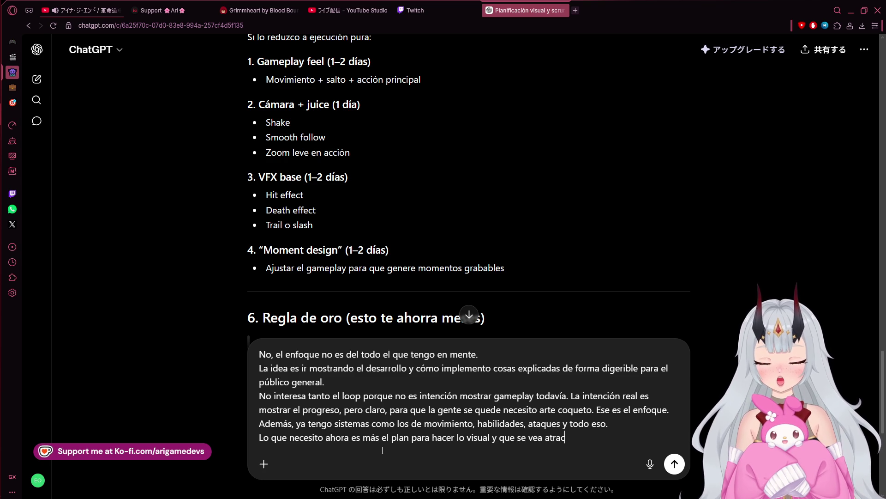
type("tivo para el ce")
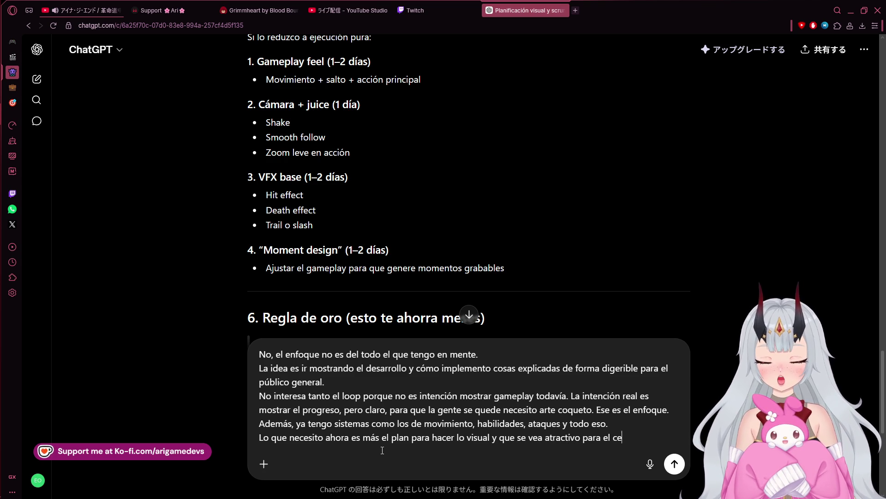
type("rebro ")
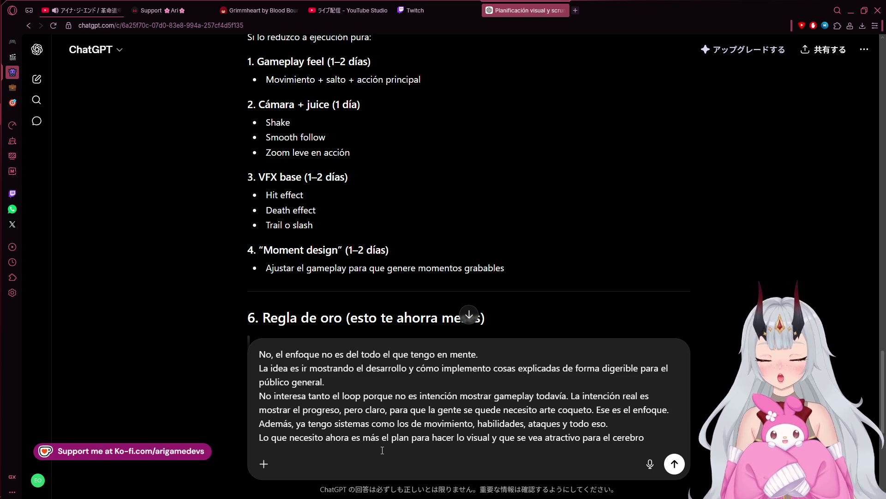
type("pod")
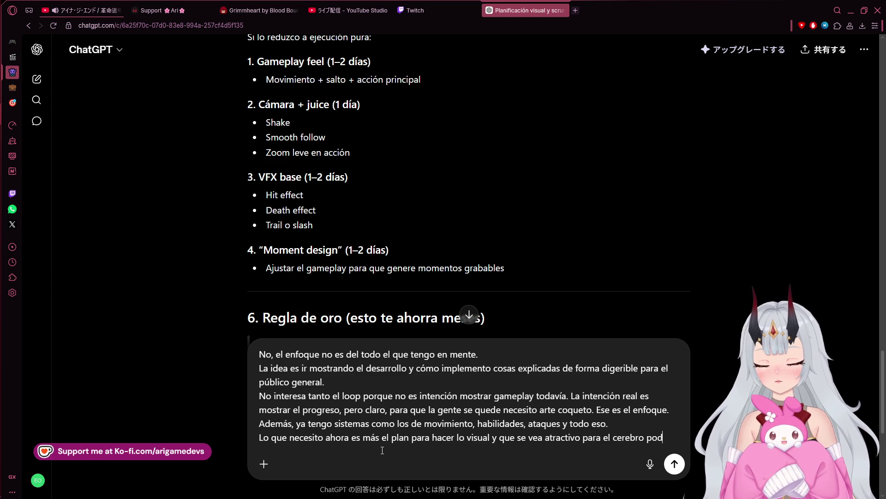
type("ri")
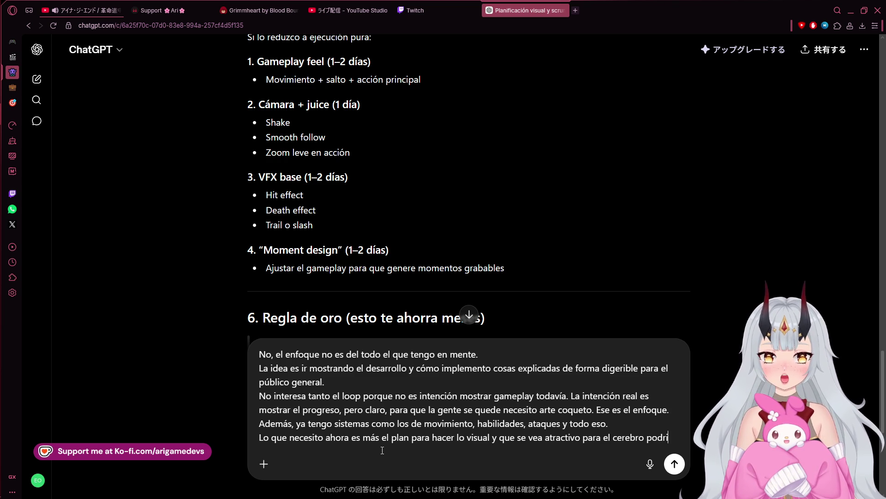
type("do de los usuarios de tik tok.")
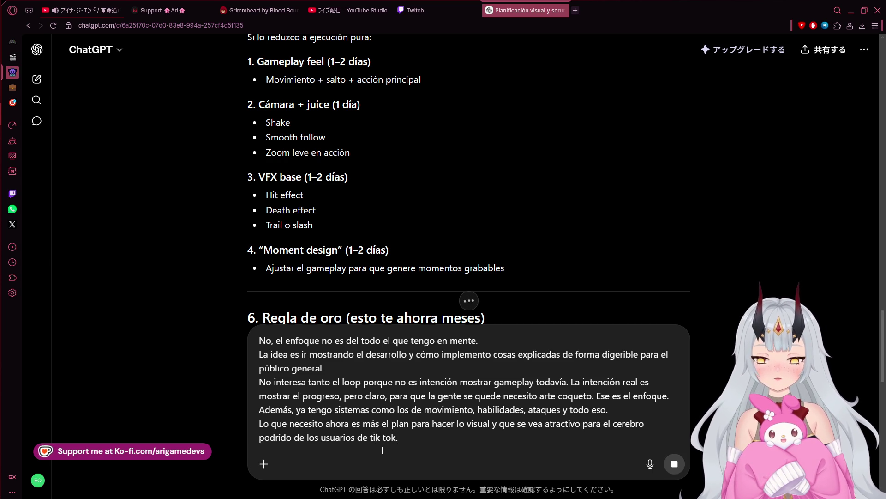
key("Return")
Read ChatGPT's reply framing the project as a visual devlog with an obvious improvement per video.
mouse_move(2, 143)
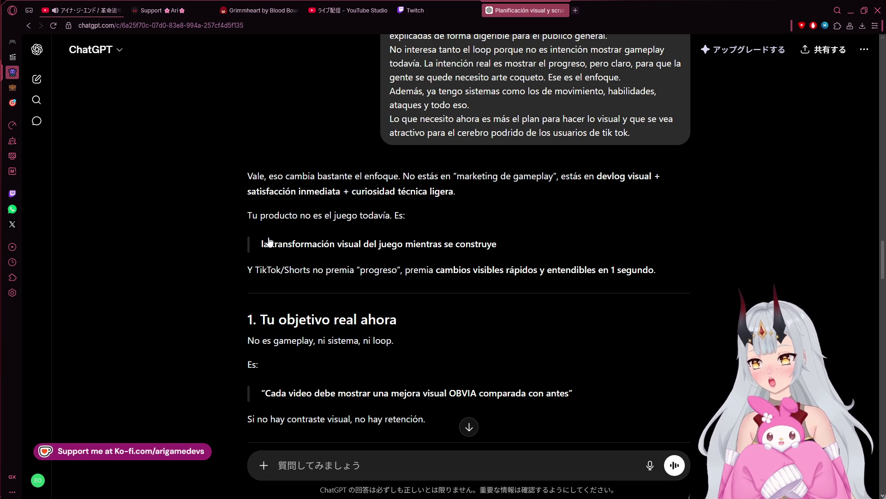
mouse_move(16, 350)
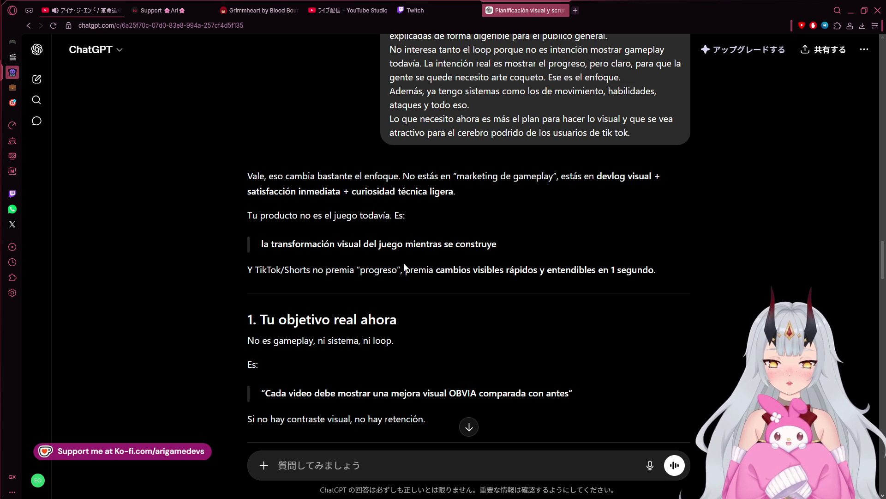
mouse_move(2, 189)
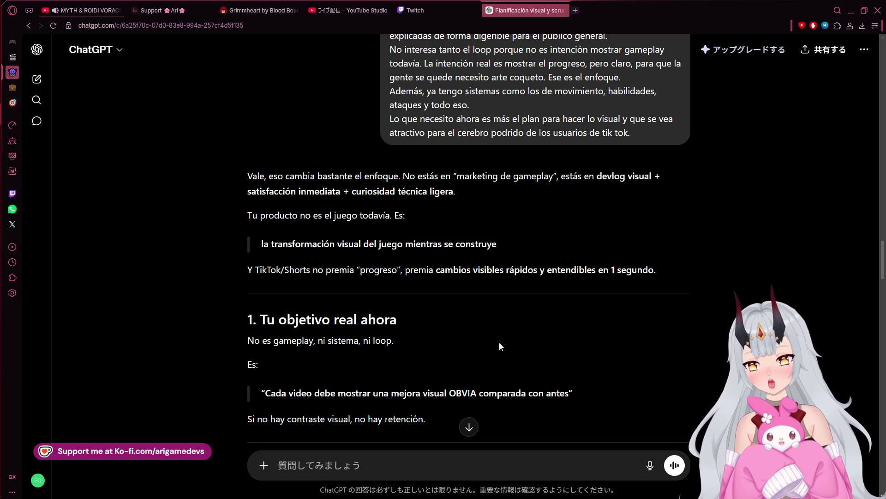
Scroll the ChatGPT reply further, glance at Krita's Princess Design.png, then return to the browser.
scroll(317, 394, "down", 2)
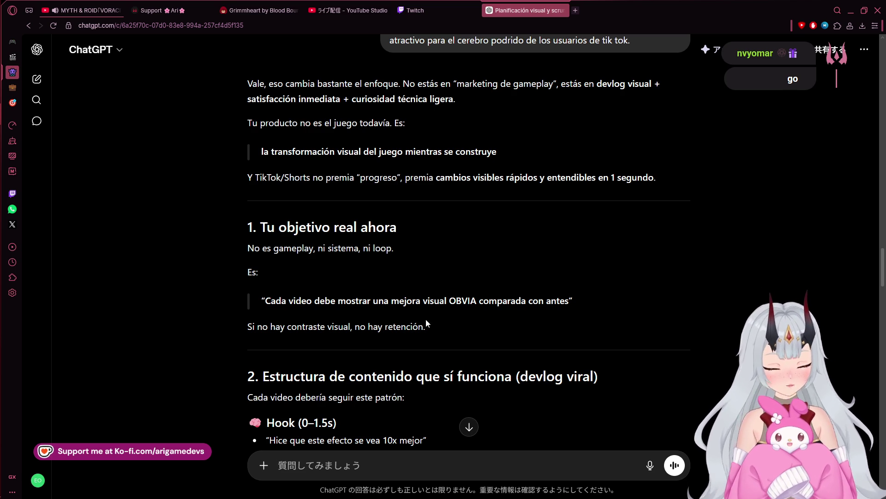
mouse_move(2, 74)
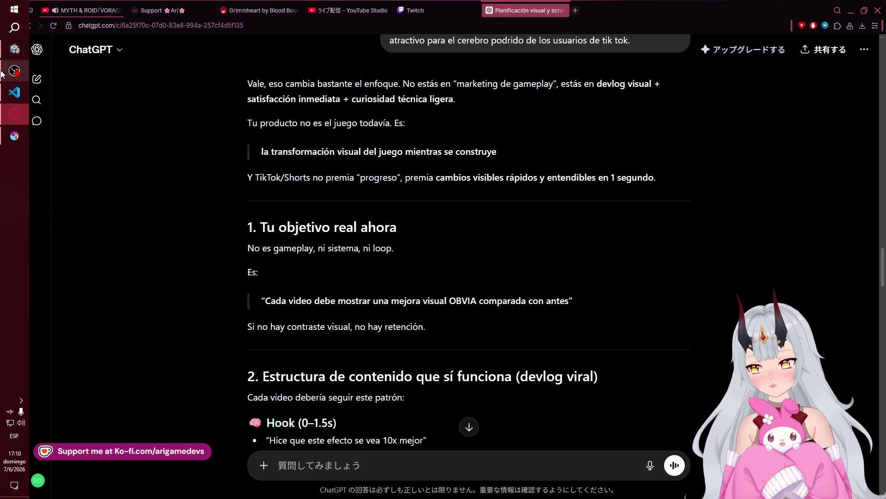
left_click(14, 136)
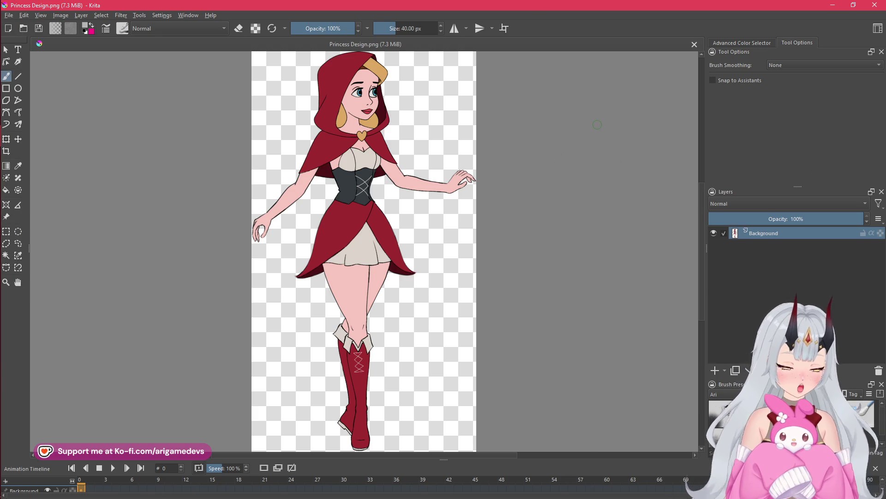
mouse_move(3, 147)
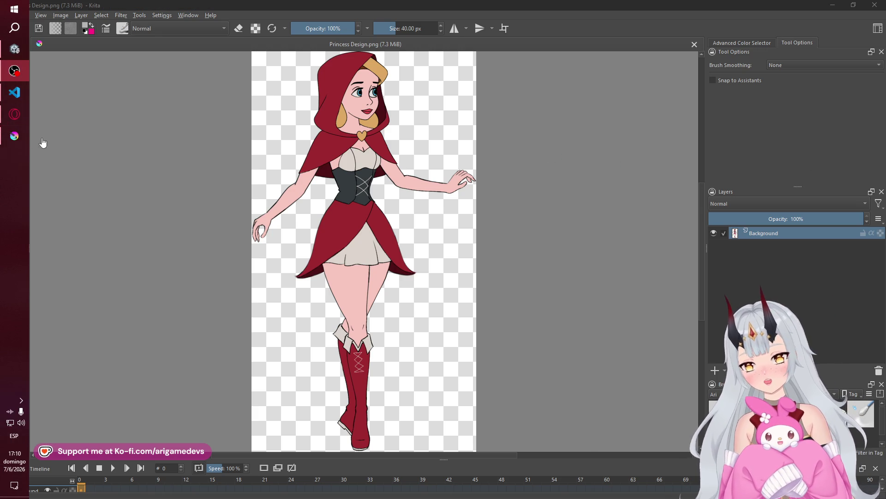
left_click(14, 114)
Check the Unity editor's Grimmheart Environment Test scene, then go back to the ChatGPT conversation.
left_click(14, 71)
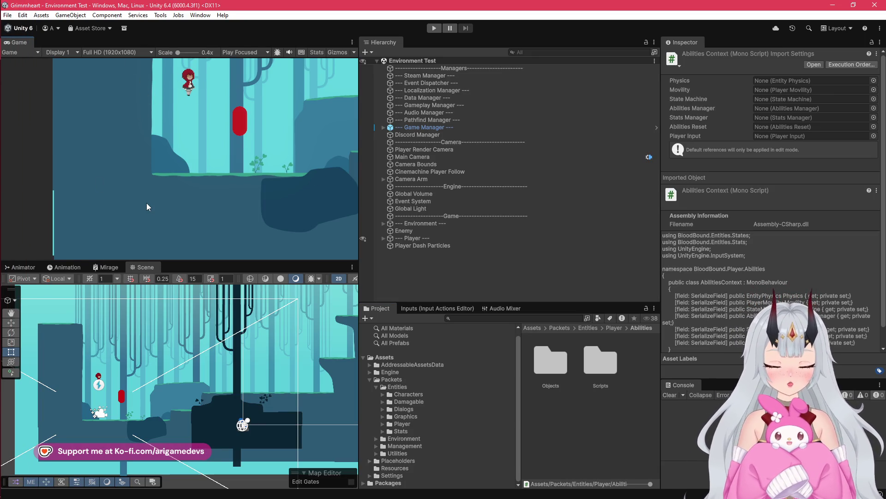
mouse_move(2, 151)
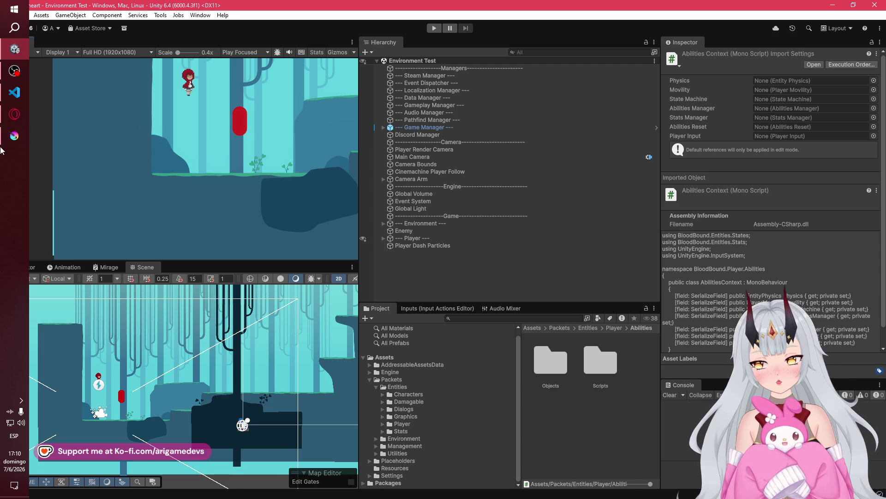
mouse_move(14, 92)
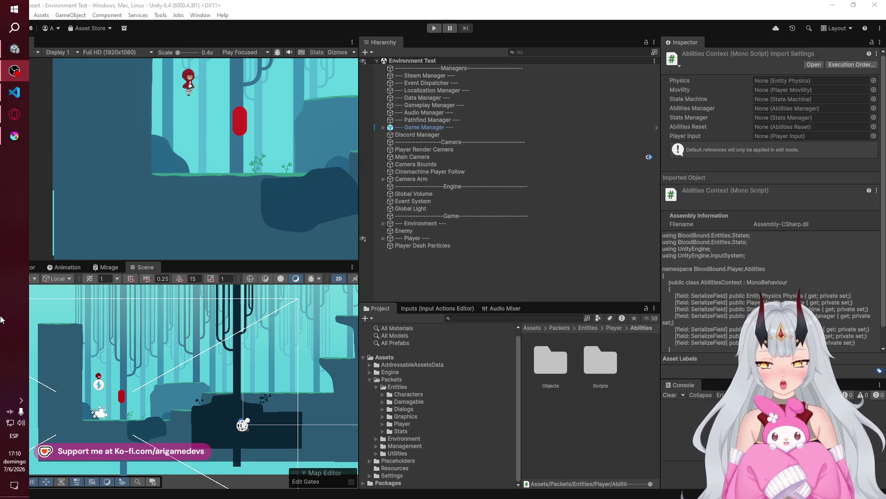
left_click(9, 114)
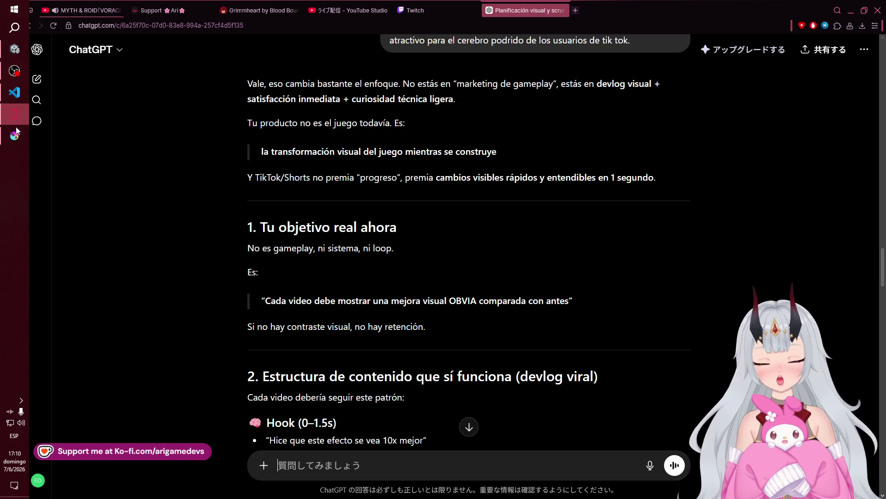
Scroll down to the Demo visual section and highlight its 1.5–8s timing and both bullet lines.
scroll(523, 352, "down", 3)
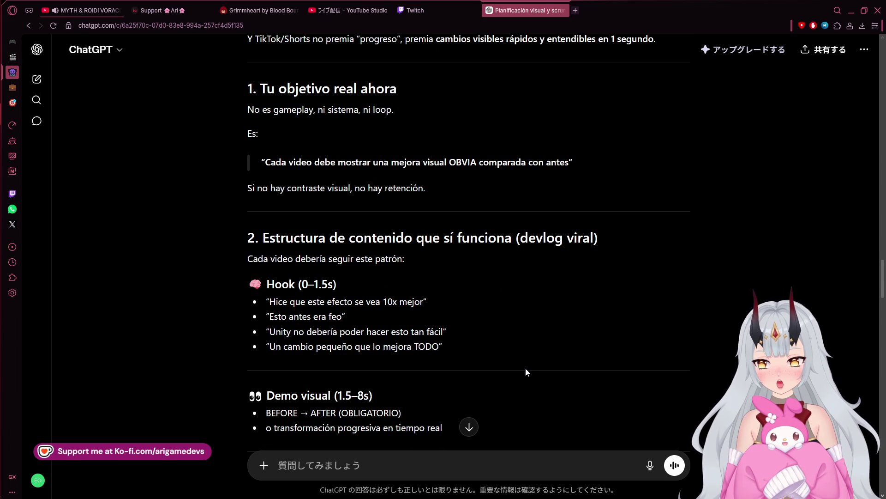
scroll(525, 369, "down", 2)
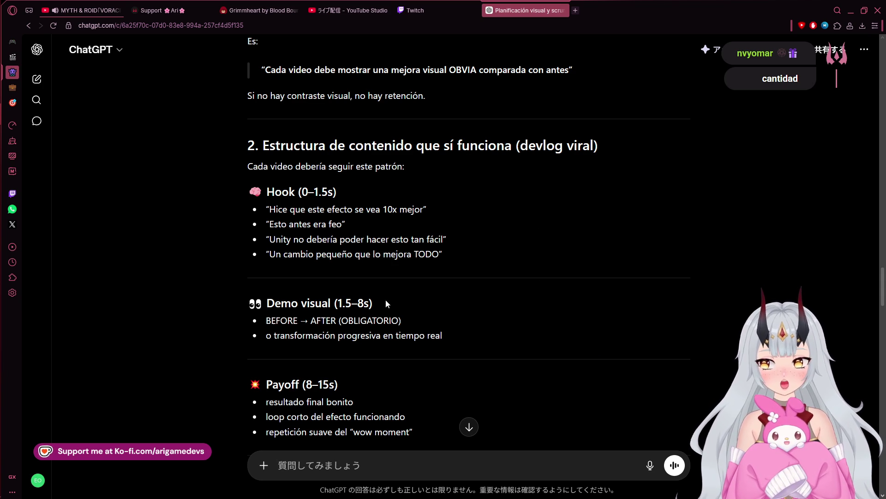
left_click_drag(345, 303, 373, 305)
left_click(338, 302)
mouse_move(450, 331)
left_mouse_down()
mouse_move(257, 322)
mouse_move(264, 302)
left_mouse_up()
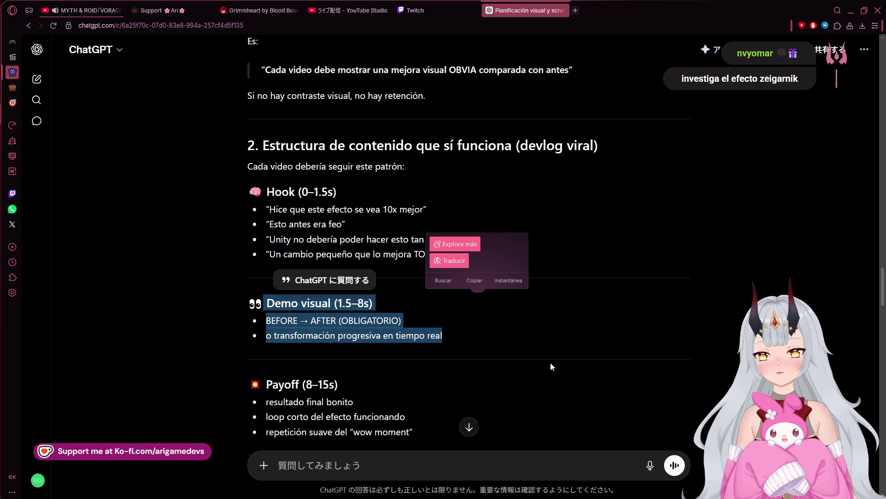
Highlight a line, then scroll on and mark a bullet in the Payoff section.
left_click_drag(272, 384, 338, 384)
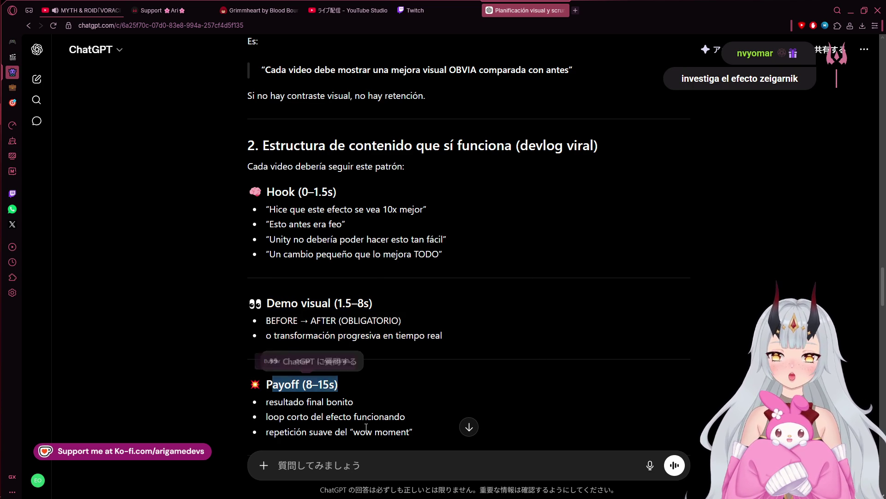
scroll(372, 407, "down", 2)
mouse_move(406, 324)
left_mouse_down()
mouse_move(264, 326)
mouse_move(426, 339)
left_mouse_up()
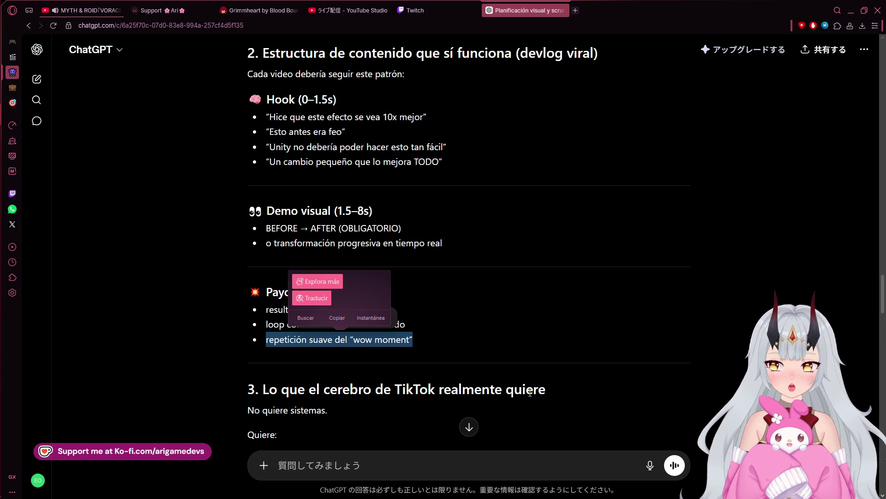
scroll(484, 373, "down", 2)
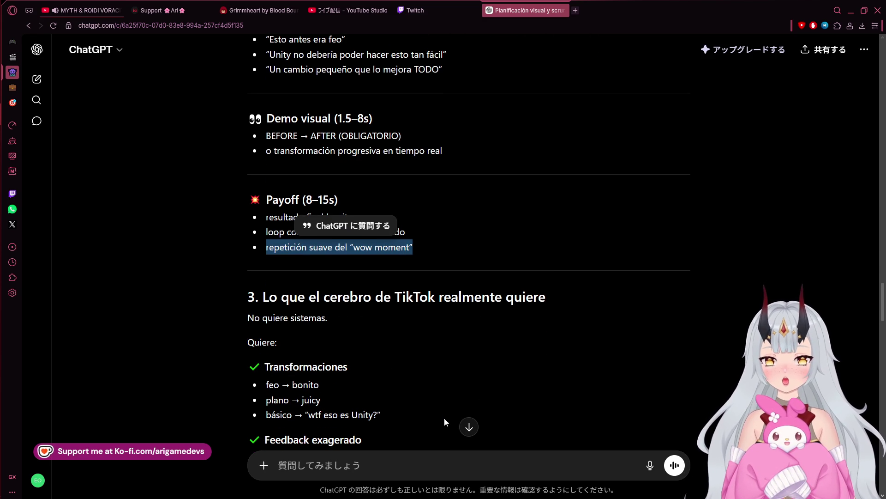
scroll(355, 373, "down", 2)
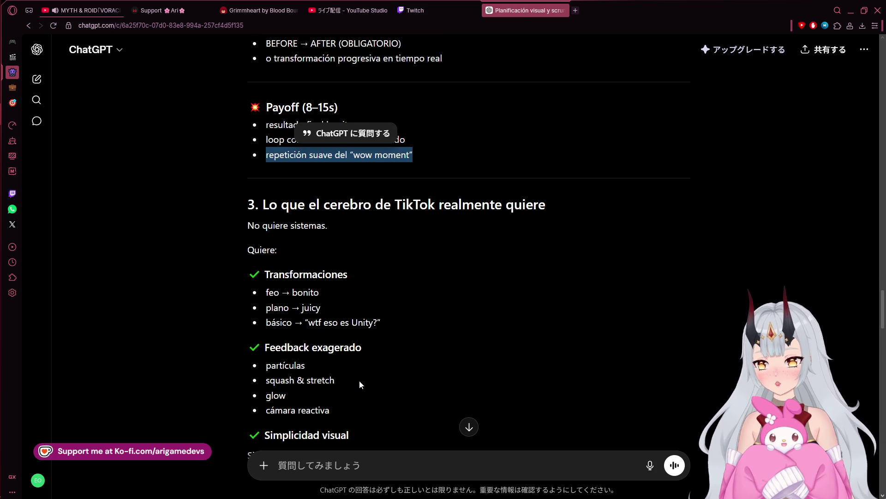
scroll(359, 380, "down", 1)
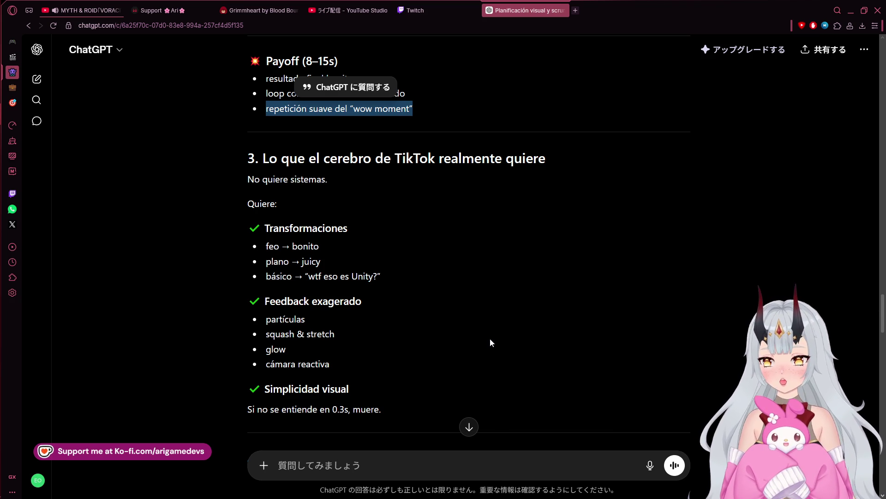
scroll(420, 384, "down", 1)
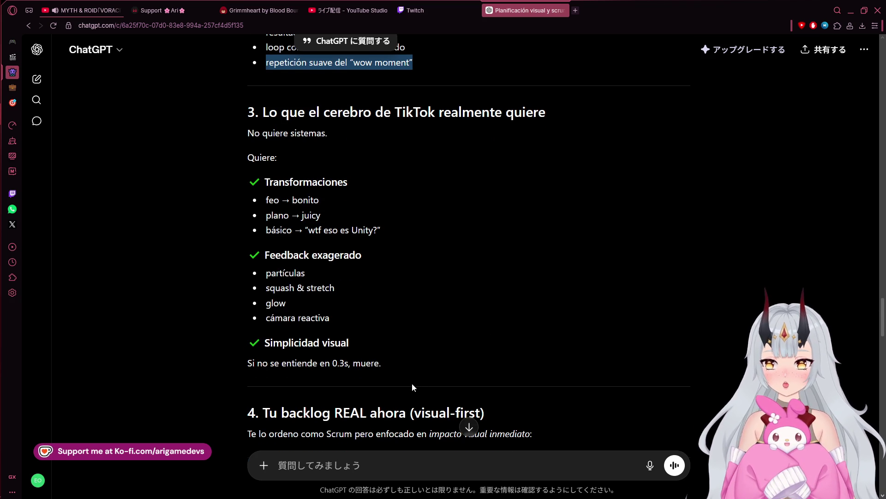
scroll(412, 383, "down", 2)
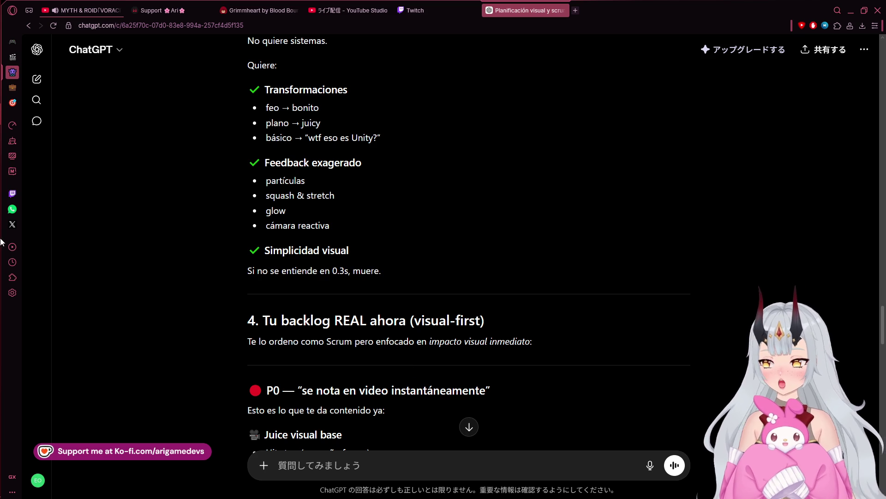
mouse_move(6, 104)
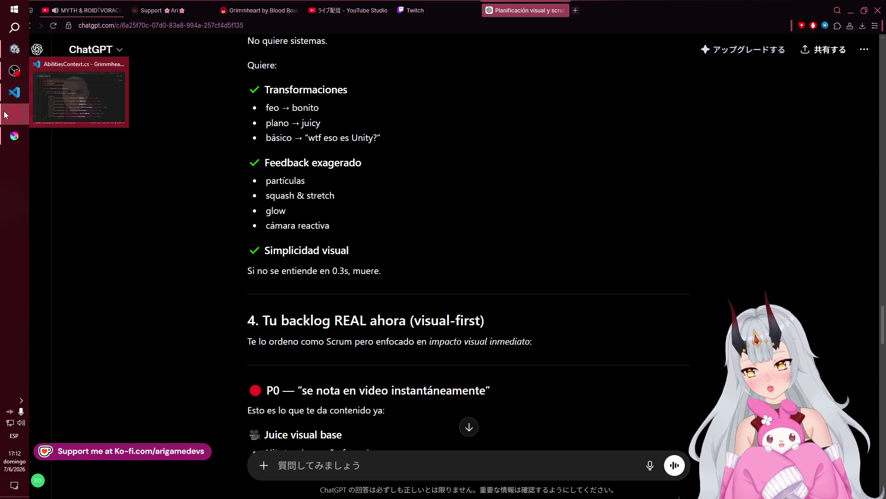
right_click(21, 71)
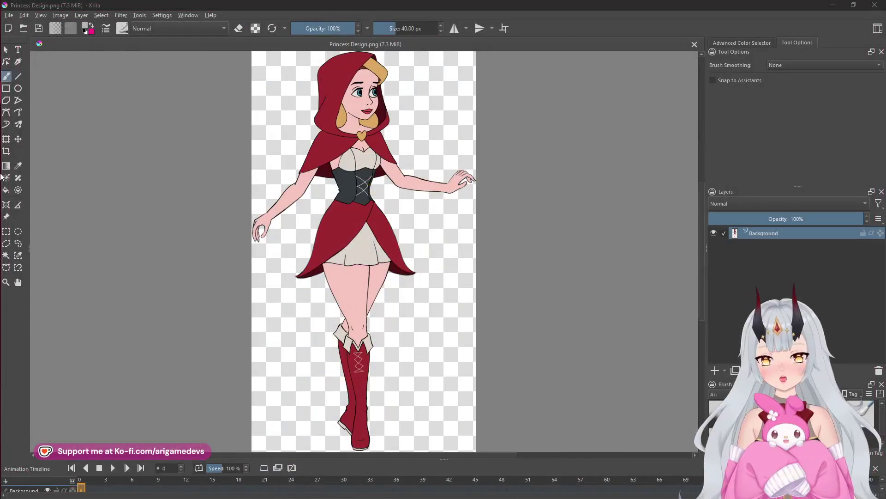
mouse_move(1, 70)
left_click(14, 49)
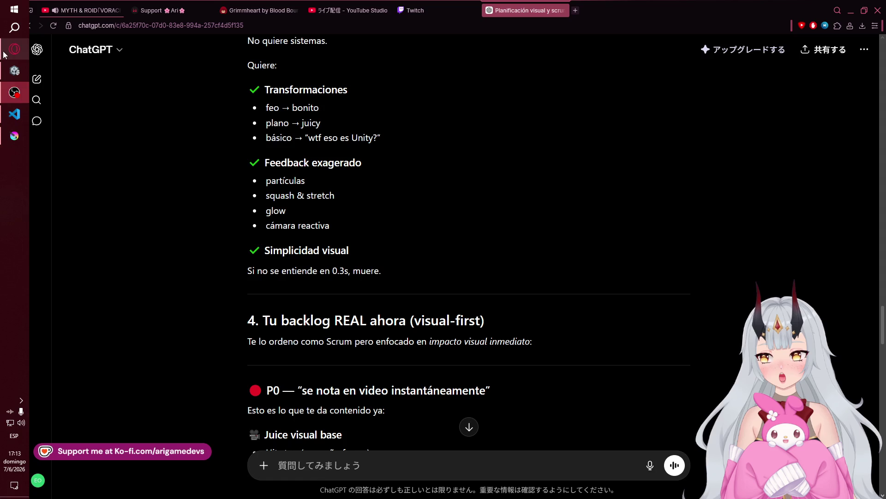
Highlight the Hit stop (pequeño freeze) line, then the whole Juice visual base list.
scroll(430, 288, "down", 4)
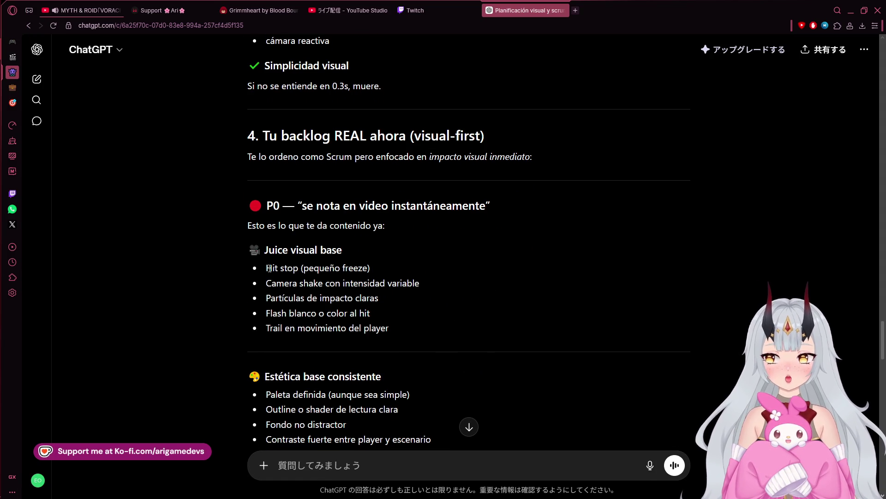
left_click_drag(267, 268, 385, 267)
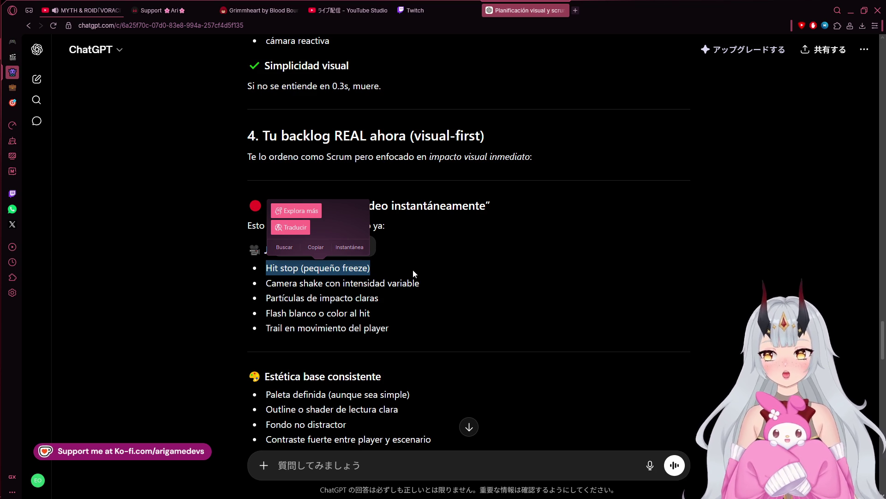
left_click(290, 307)
left_click_drag(264, 253, 386, 342)
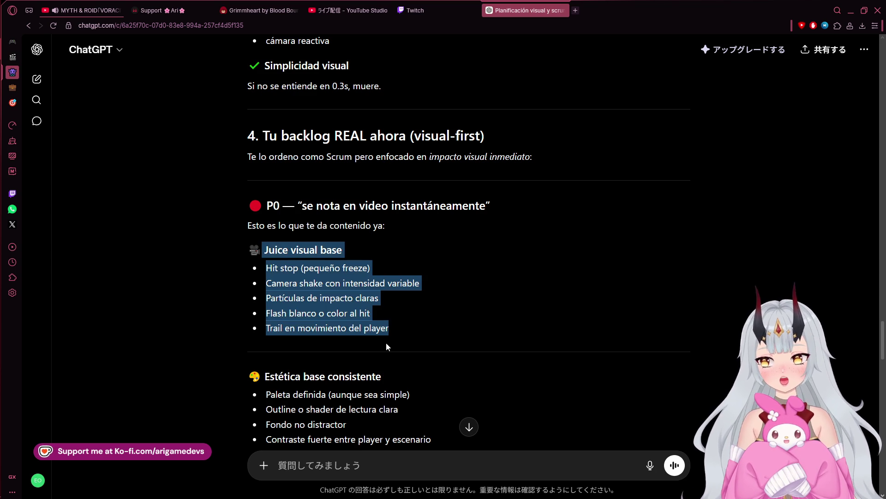
left_click(316, 206)
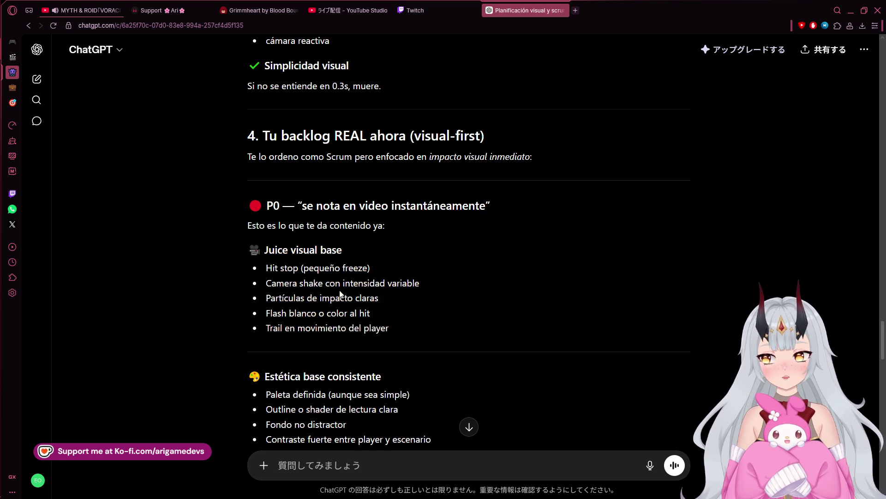
Scroll through the rest of the backlog, then switch via VS Code to Krita's Princess Design.png.
scroll(337, 296, "down", 3)
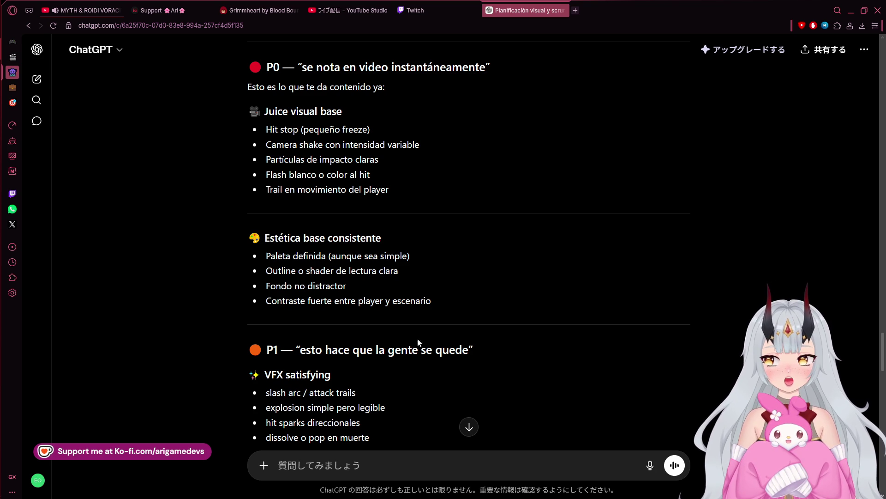
scroll(277, 380, "down", 3)
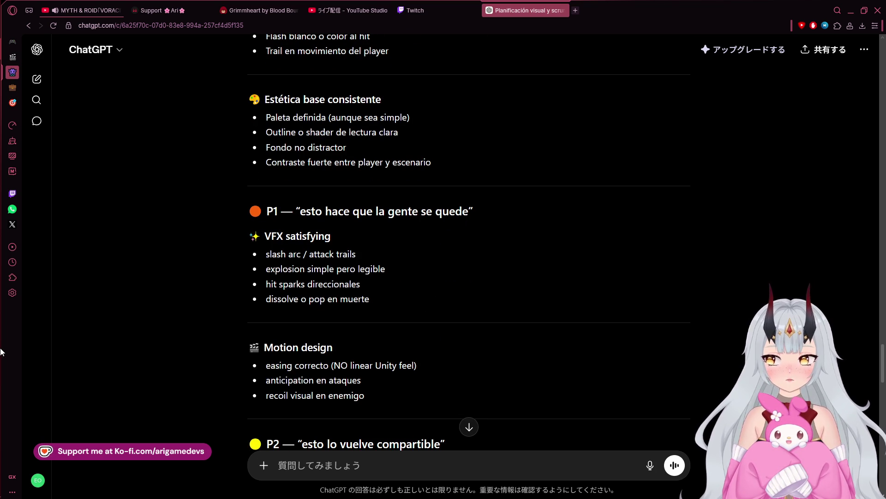
mouse_move(13, 101)
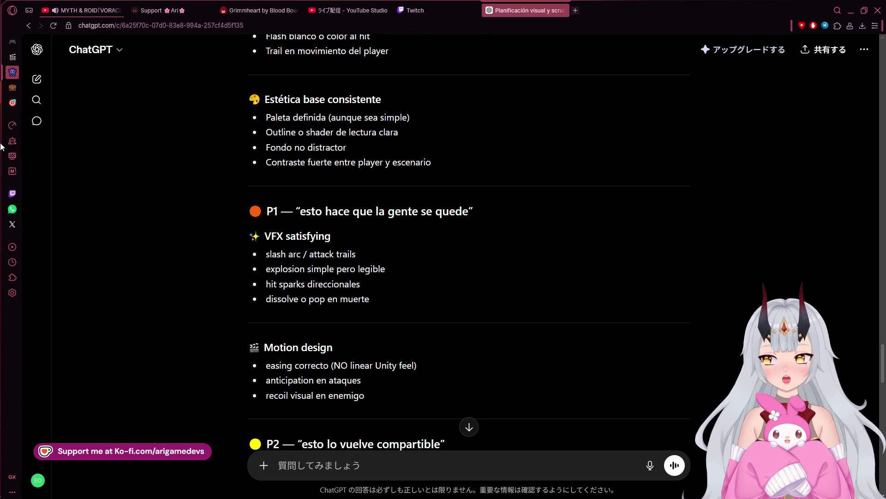
left_click(14, 114)
left_click(14, 135)
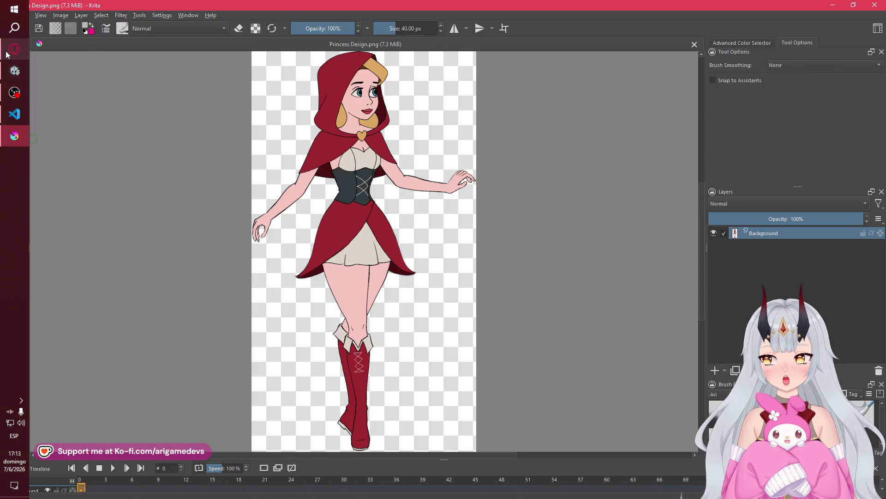
In the Grimmheart Unity editor, drag the splitter up to enlarge the Scene view over the Game view.
left_click(14, 48)
left_click(7, 77)
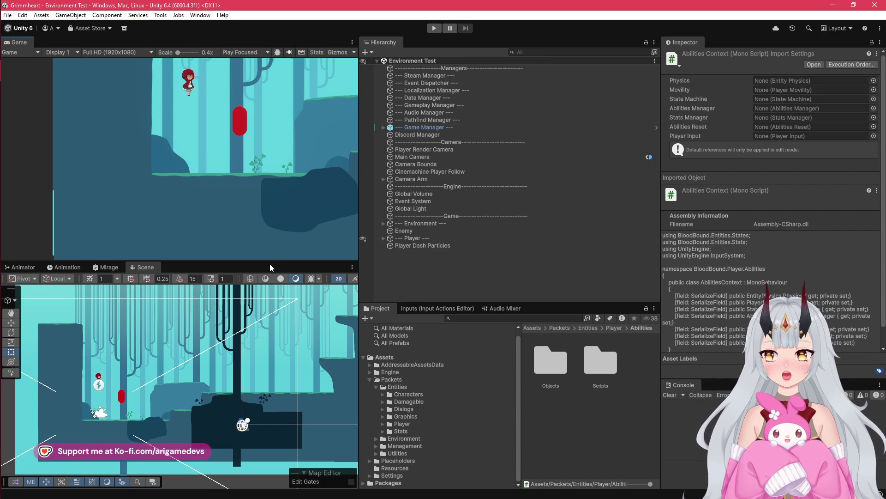
mouse_move(271, 260)
left_mouse_down()
mouse_move(271, 365)
mouse_move(271, 182)
left_mouse_up()
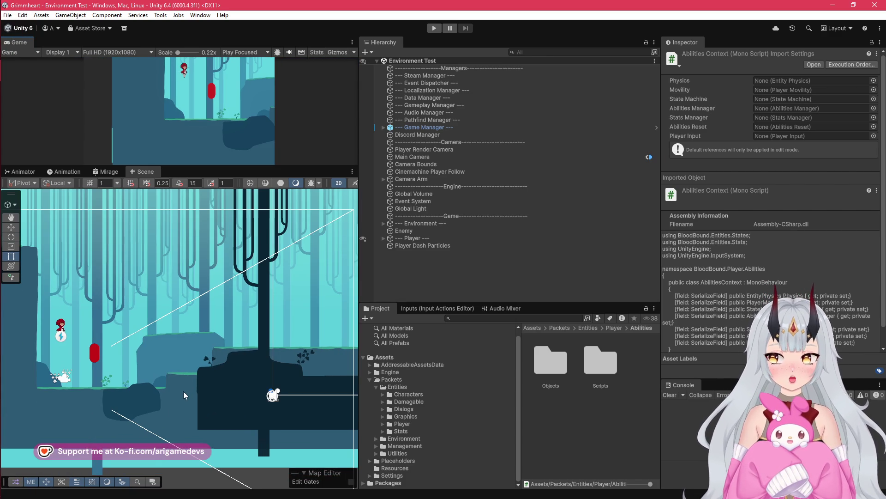
scroll(183, 392, "up", 1)
Go back to the ChatGPT conversation via the taskbar, passing through OBS Studio.
mouse_move(1, 277)
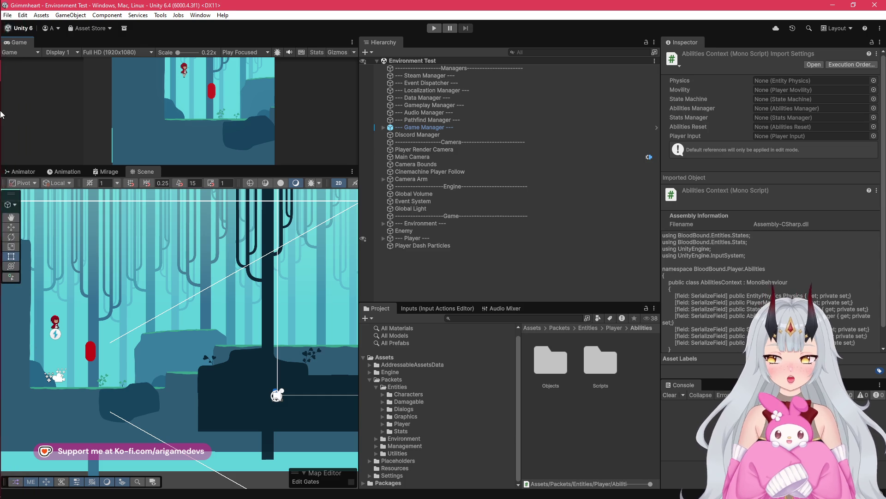
left_click(2, 99)
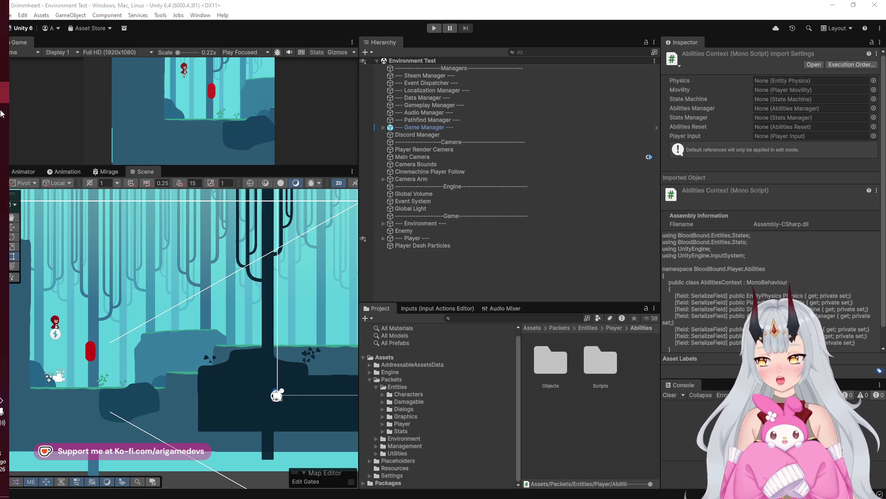
left_click(11, 51)
left_click(11, 51)
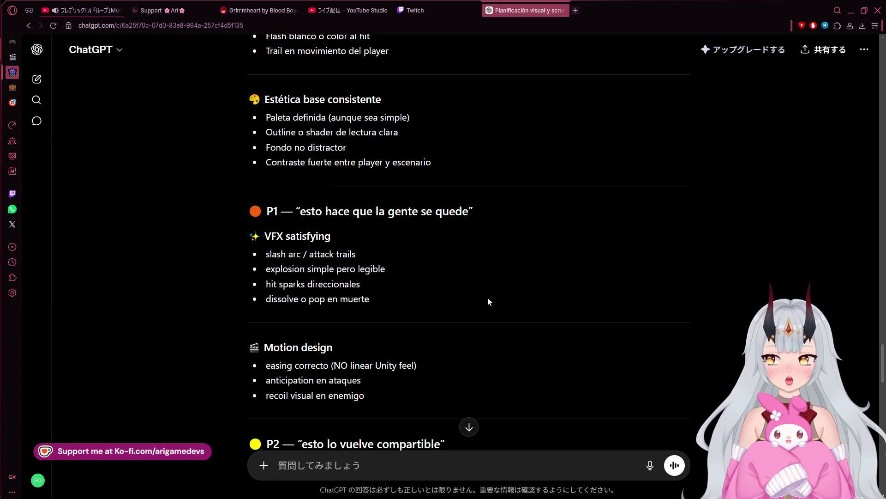
scroll(465, 291, "down", 2)
scroll(461, 294, "down", 1)
scroll(462, 290, "down", 5)
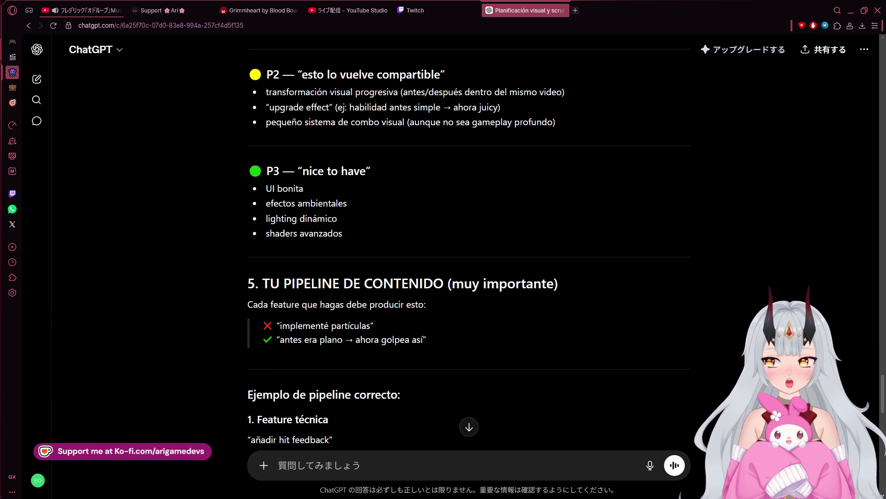
scroll(834, 346, "down", 1)
scroll(834, 345, "down", 1)
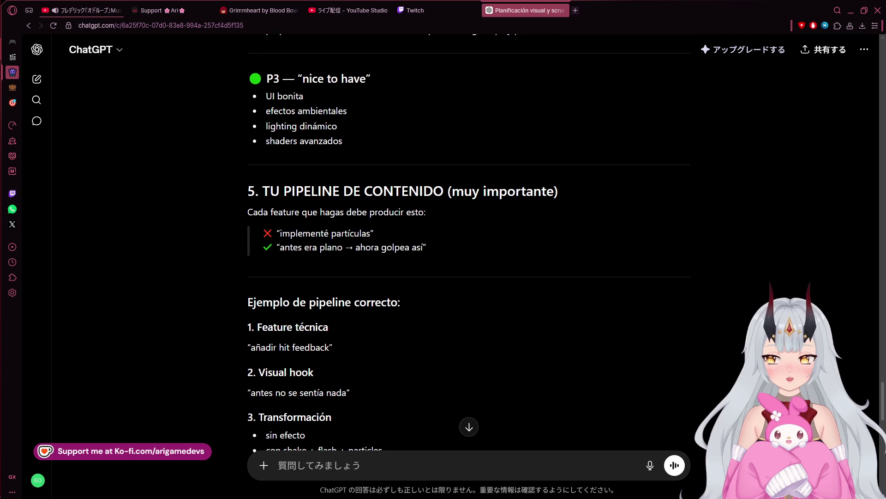
scroll(689, 343, "down", 4)
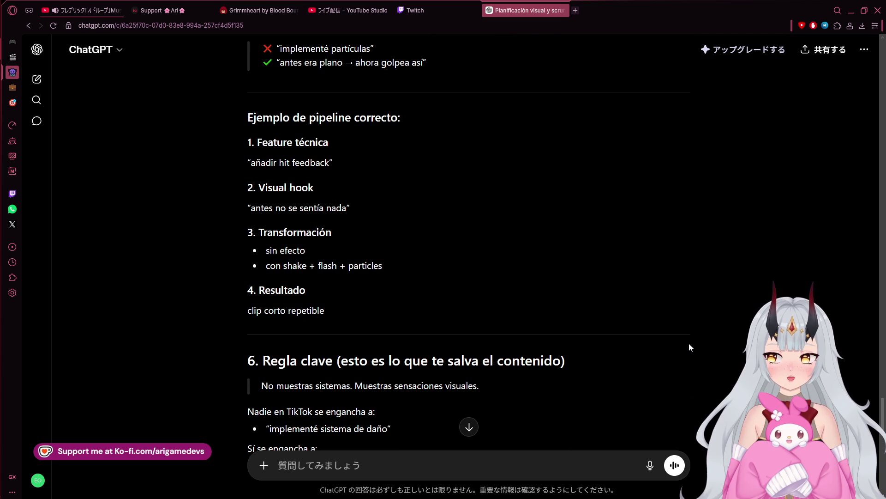
scroll(689, 347, "down", 1)
scroll(689, 346, "down", 1)
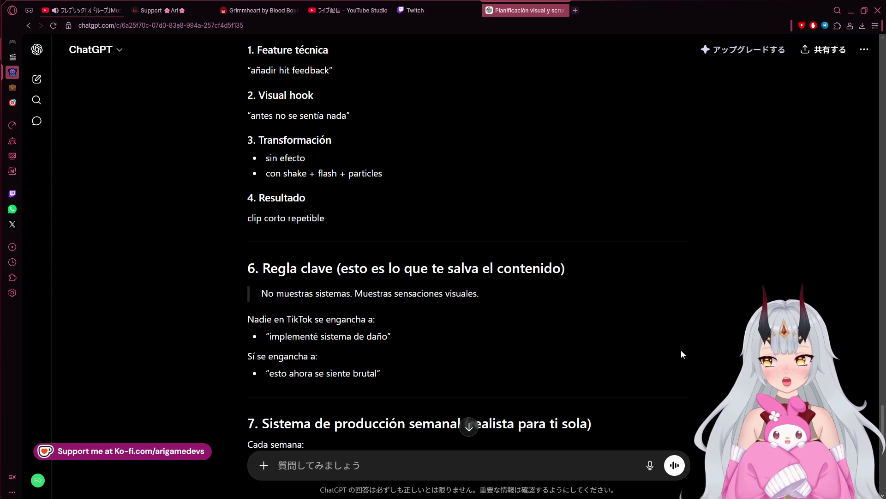
scroll(682, 350, "down", 1)
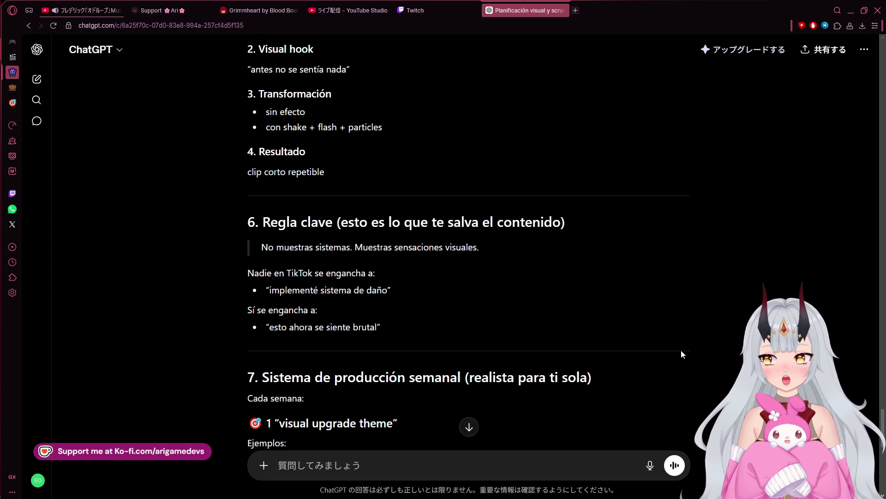
scroll(681, 354, "down", 1)
scroll(681, 354, "down", 3)
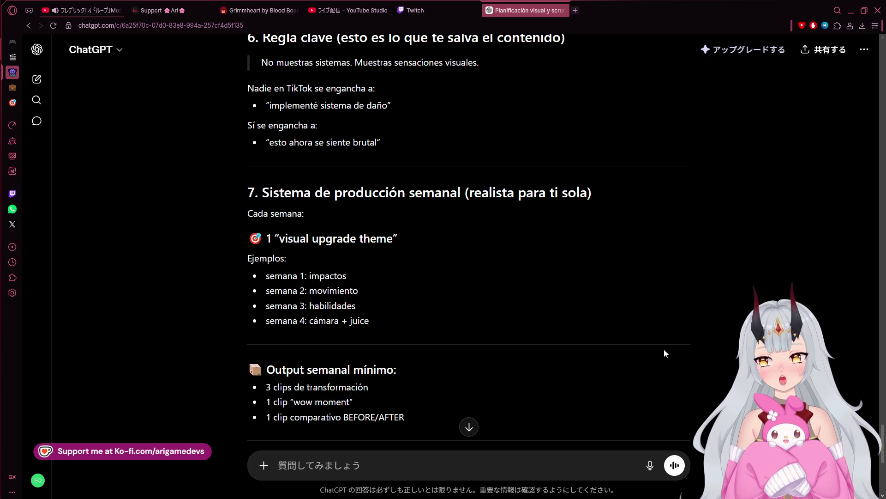
scroll(659, 355, "down", 1)
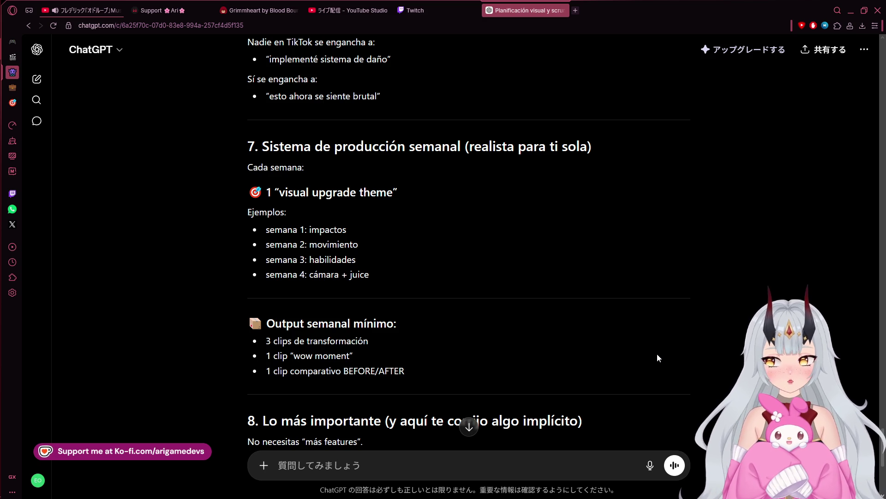
scroll(655, 357, "down", 1)
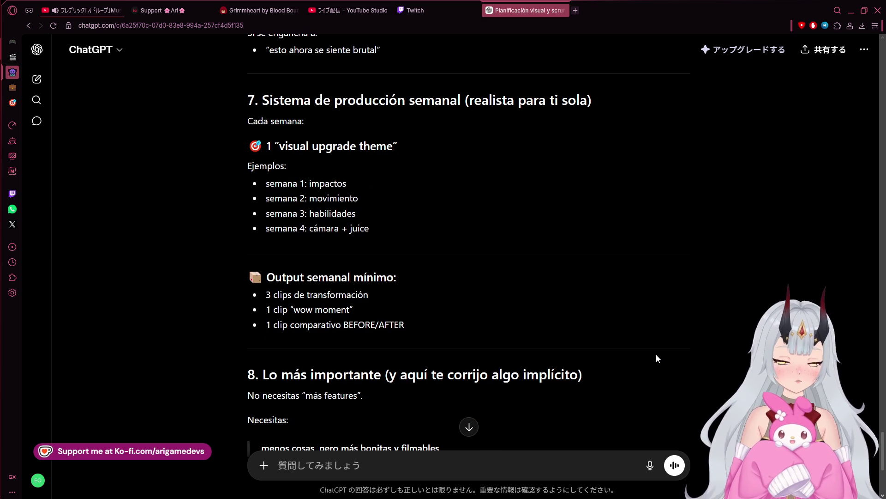
scroll(647, 363, "down", 2)
scroll(644, 361, "down", 2)
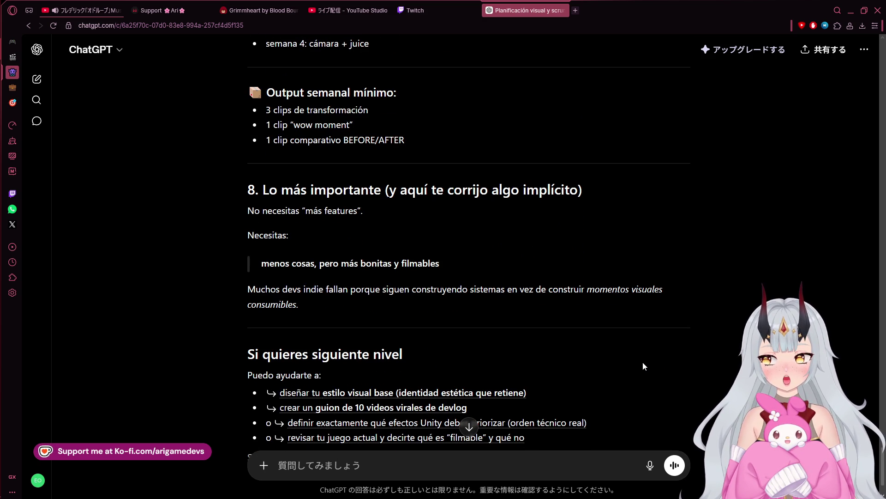
scroll(643, 363, "down", 1)
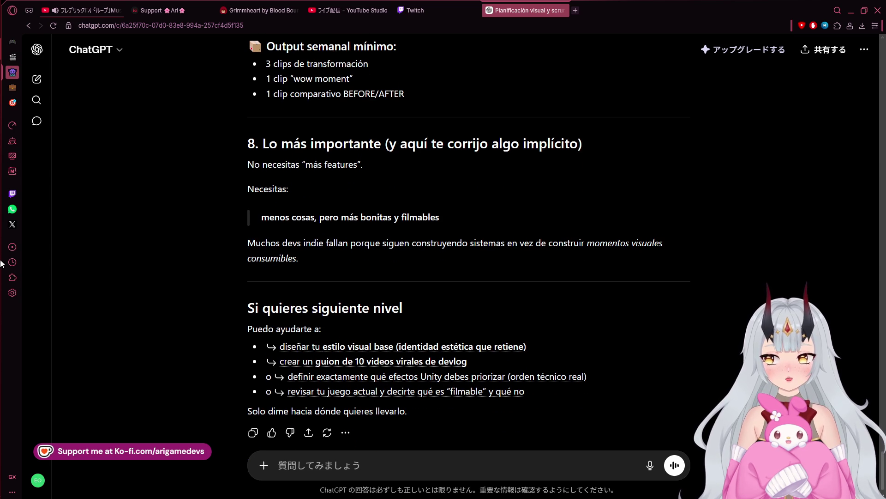
scroll(435, 295, "down", 1)
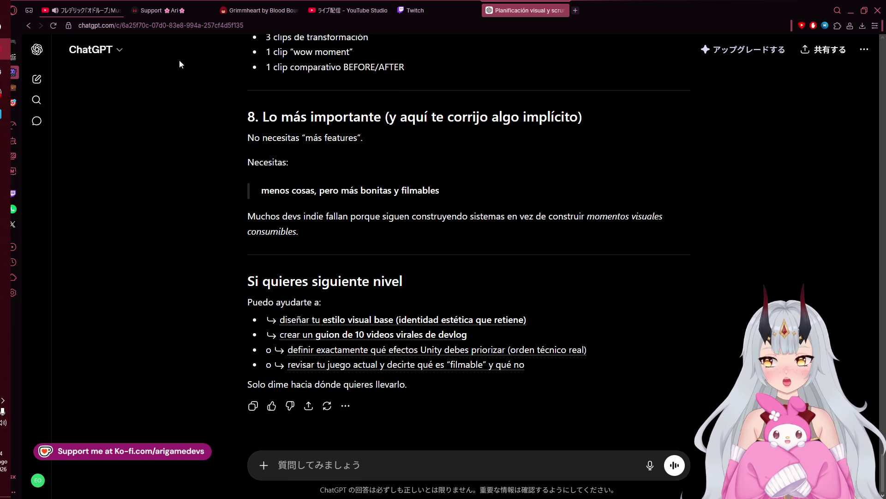
left_click(37, 79)
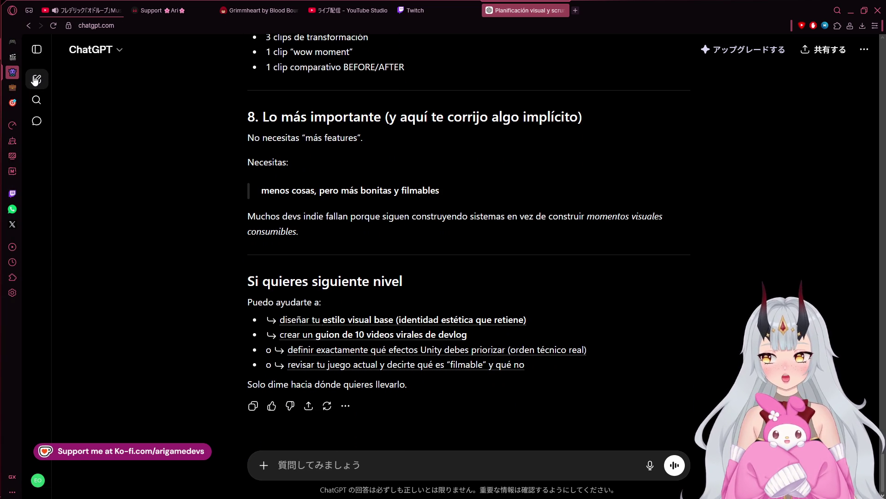
Turn on Temporary Chat and send the question '¿Qué es el efecto zeigarnik?'.
left_click(865, 50)
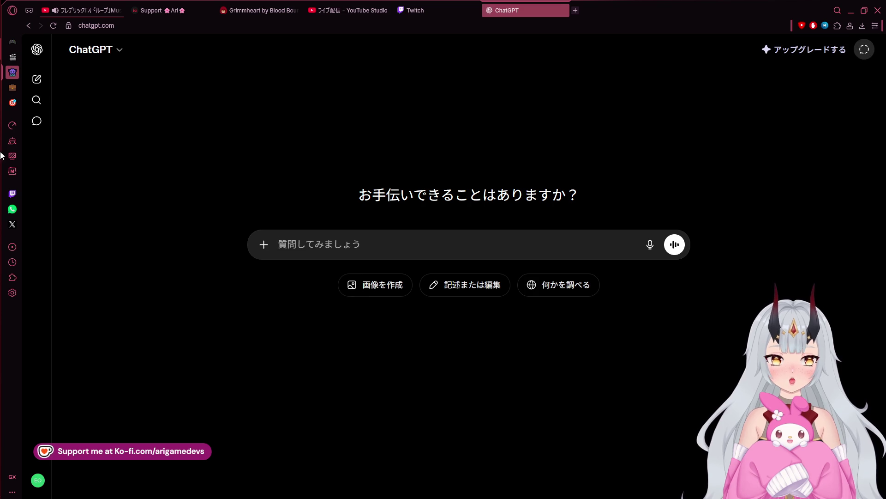
mouse_move(5, 99)
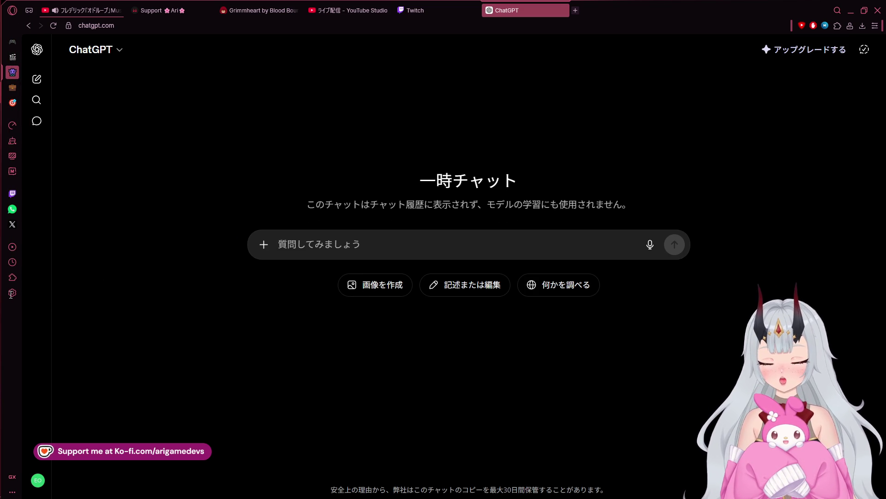
left_click(398, 258)
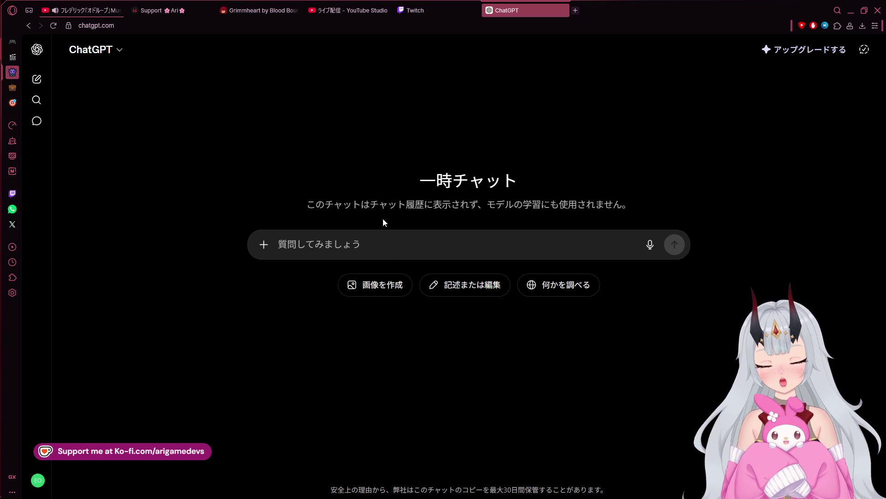
type("¿Qué")
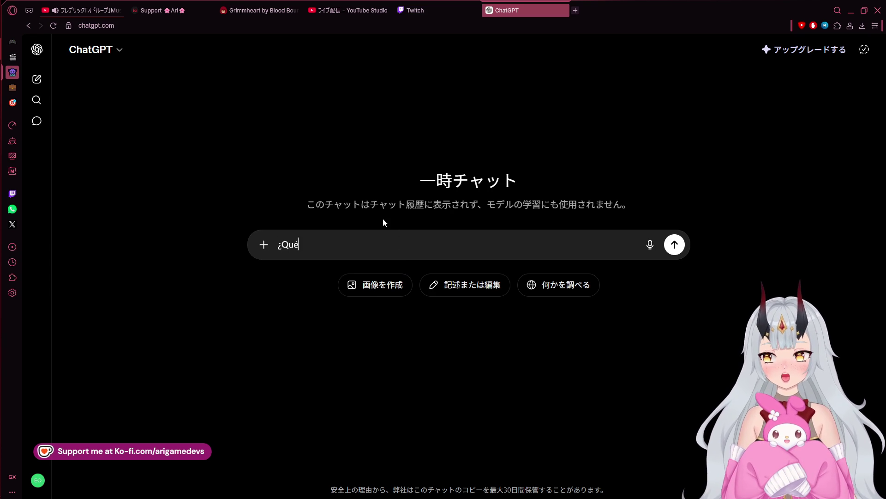
type(" es el efec")
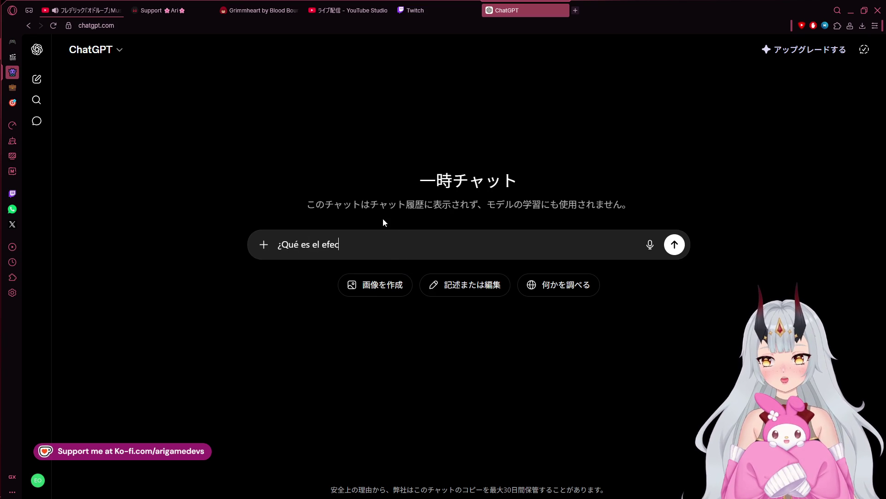
key("BackSpace")
key("BackSpace")
key("BackSpace")
type("efecto zeigarnik?")
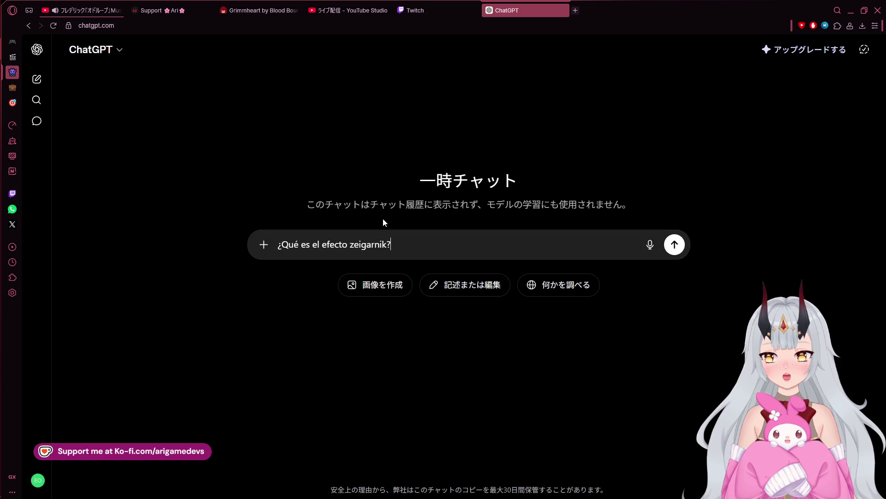
key("Return")
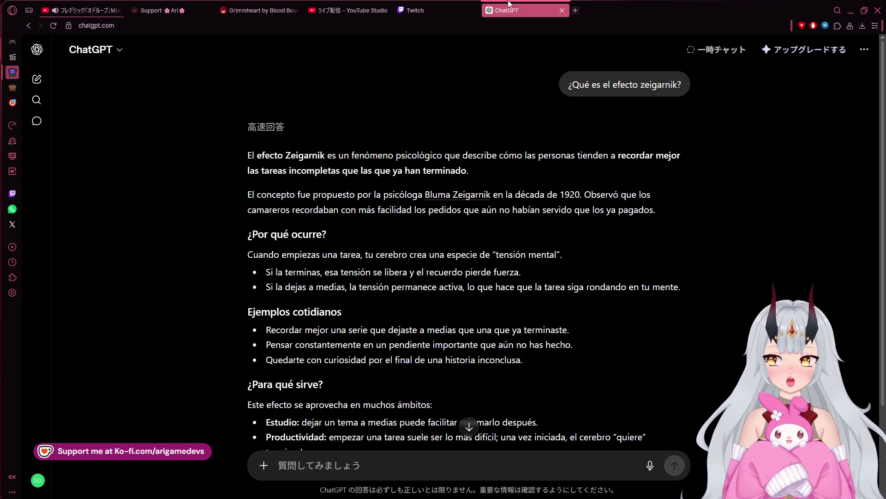
scroll(474, 137, "down", 2)
scroll(475, 137, "up", 2)
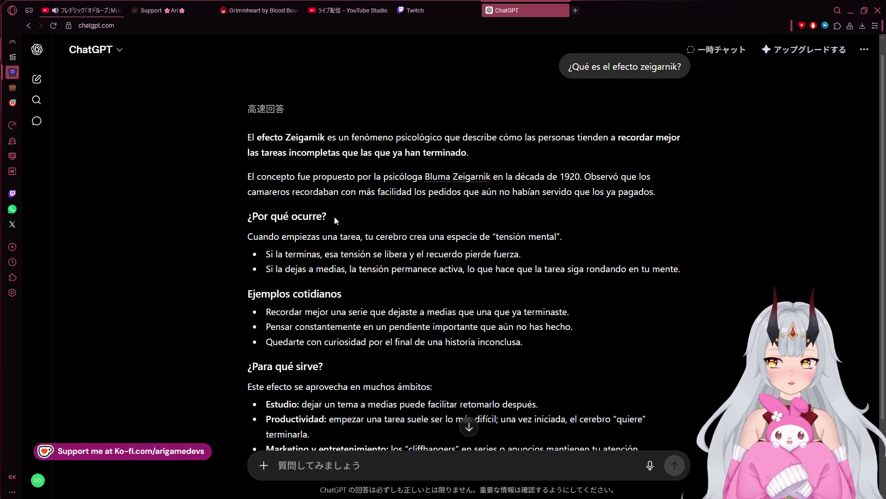
left_click_drag(311, 237, 358, 237)
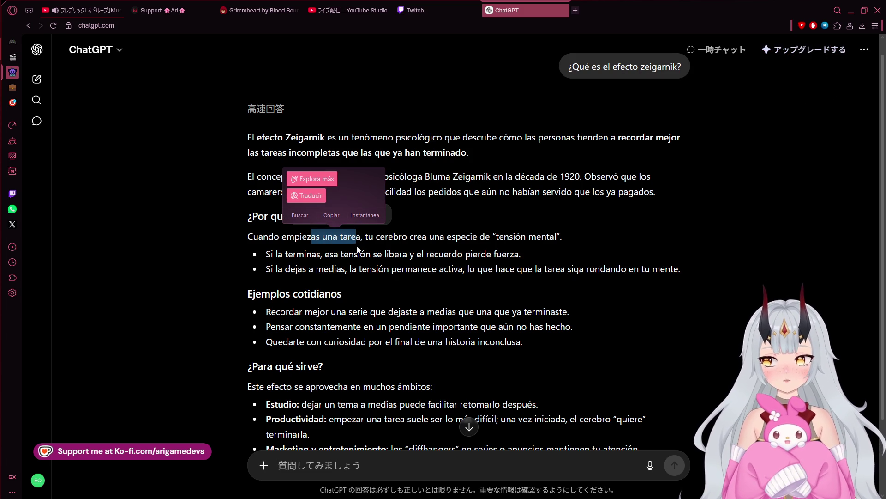
left_click_drag(326, 254, 527, 256)
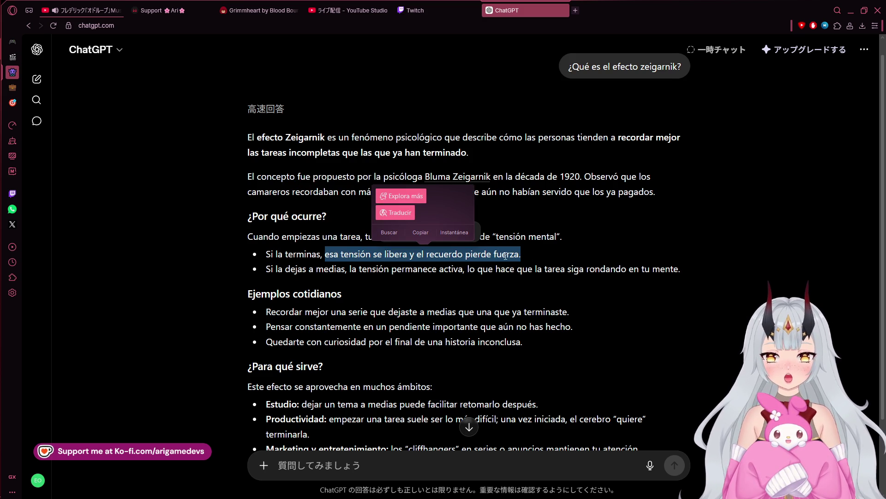
scroll(317, 280, "down", 1)
left_click_drag(303, 266, 571, 266)
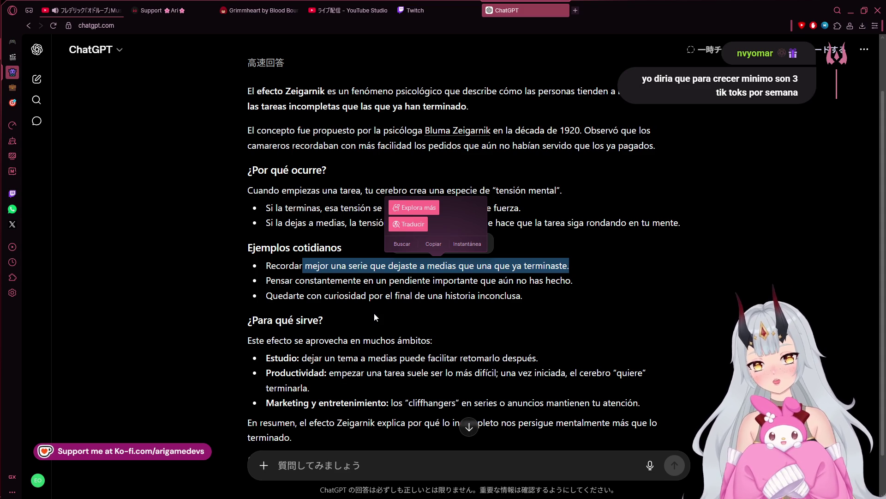
scroll(663, 331, "down", 1)
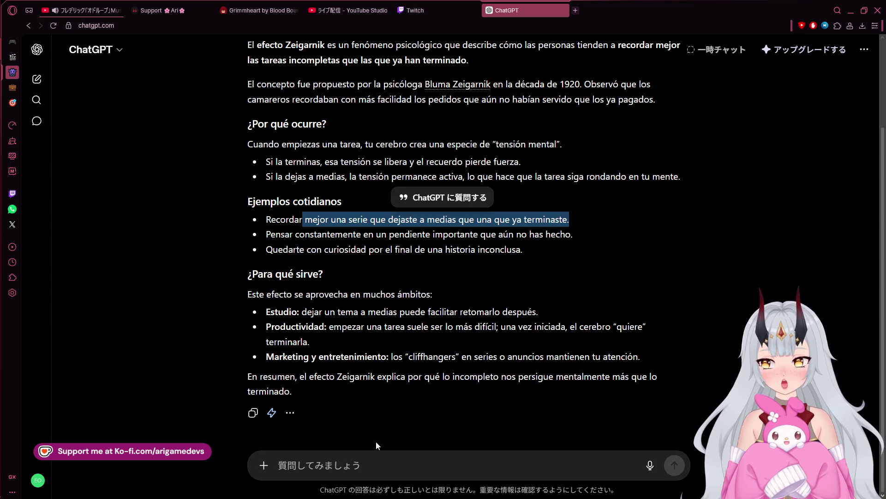
Highlight part of the Zeigarnik effect summary sentence and scroll back up the reply.
left_click_drag(347, 377, 556, 377)
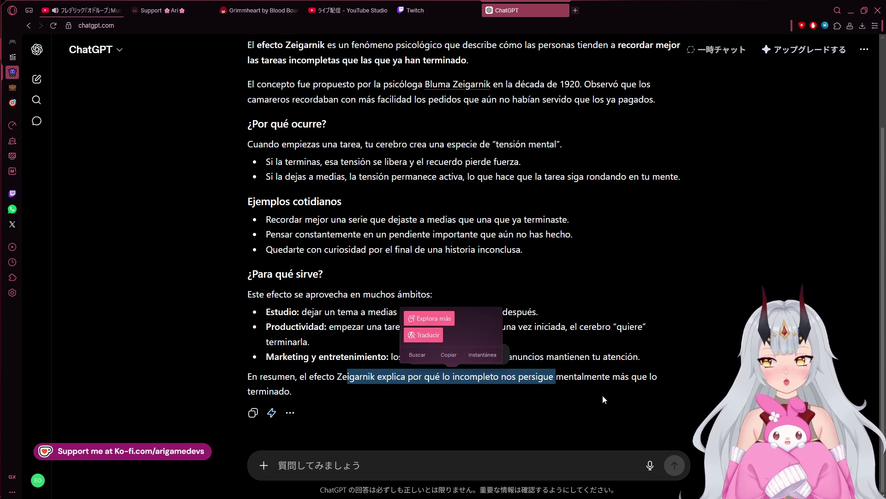
mouse_move(9, 93)
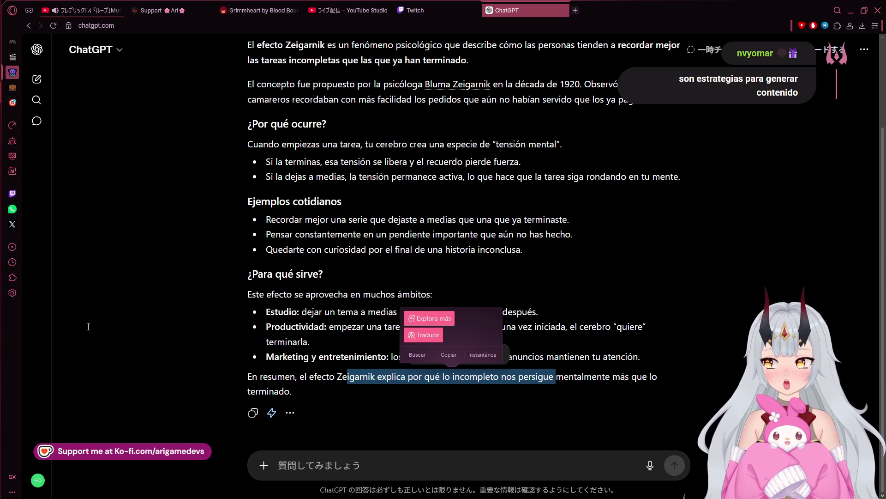
mouse_move(1, 259)
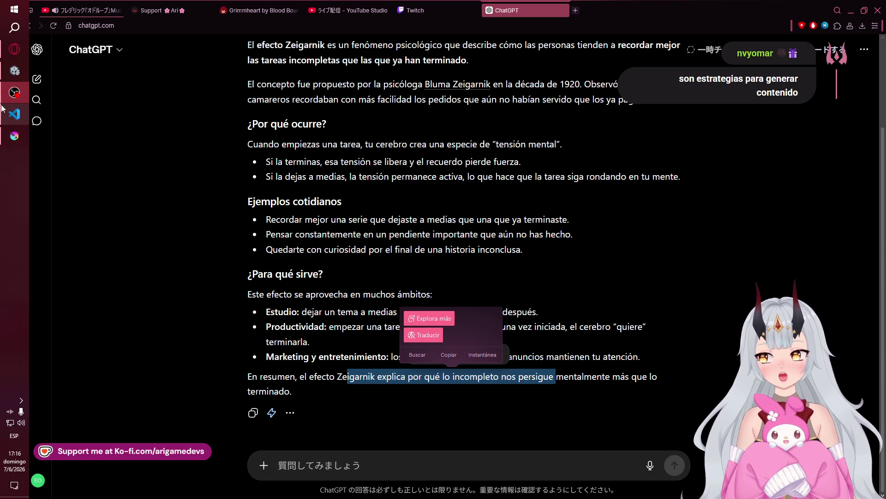
scroll(507, 273, "up", 3)
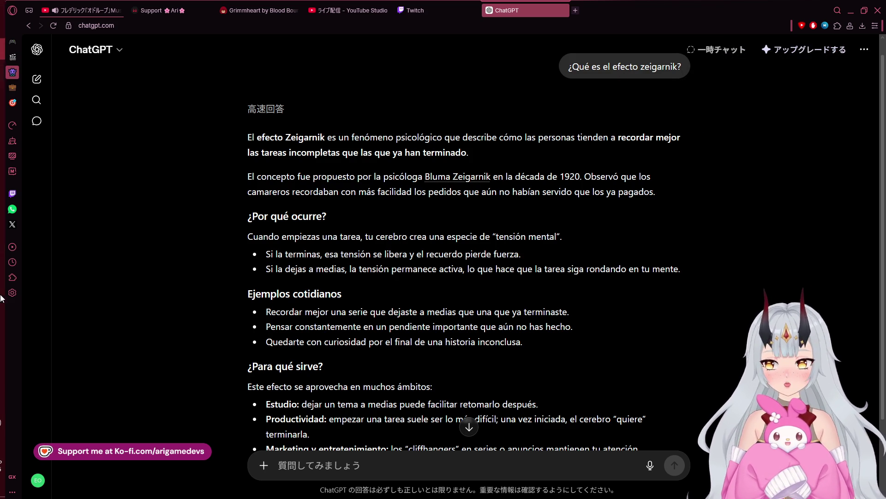
Switch to Krita's Princess Design.png, back to the browser, then to the Unity editor.
mouse_move(1, 180)
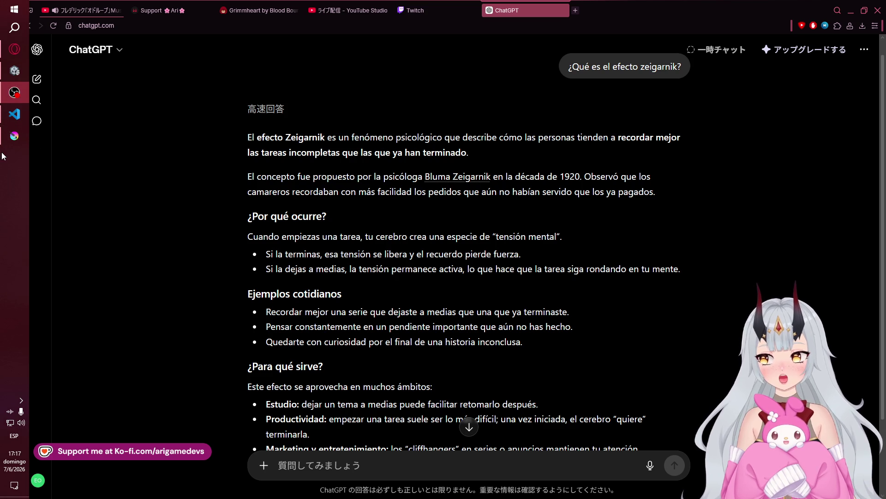
left_click(14, 135)
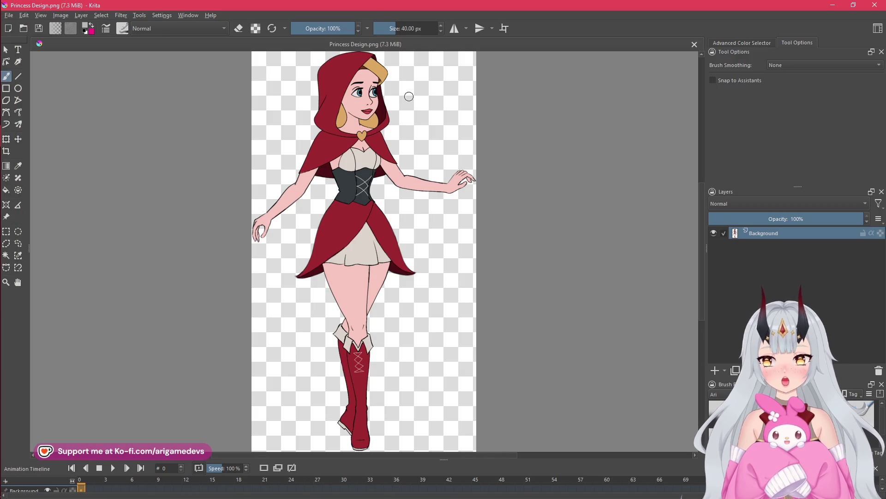
left_click(19, 90)
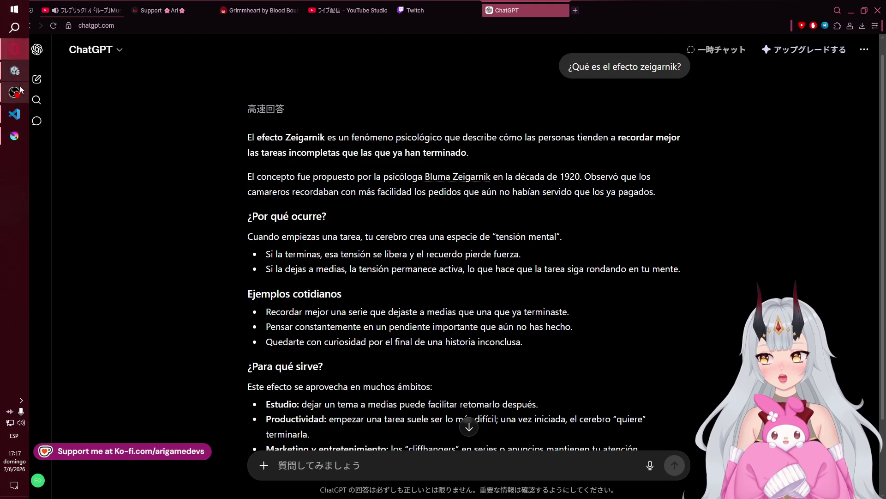
left_click(15, 70)
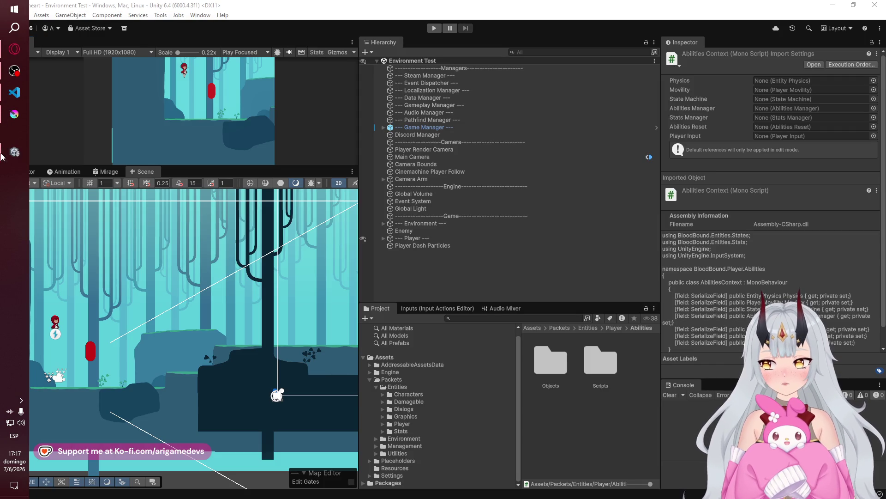
Expand the Hierarchy down through Player > Graphics > Character > Body.
scroll(96, 332, "up", 3)
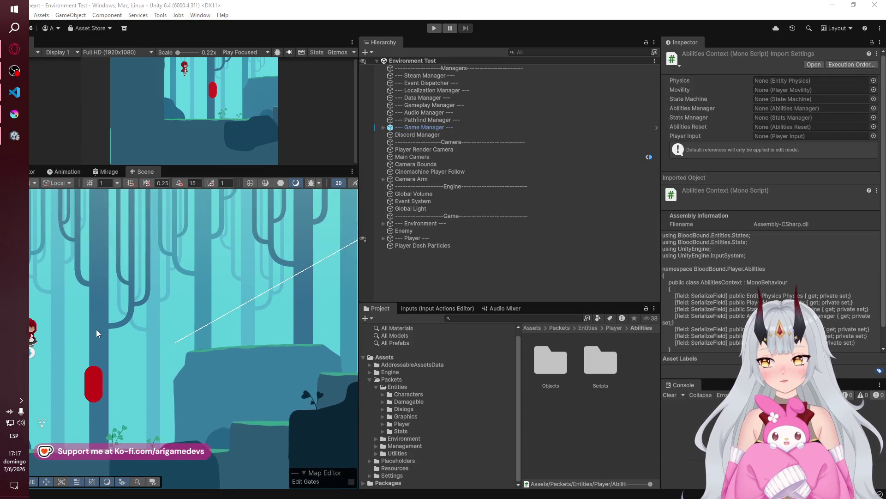
scroll(167, 273, "up", 3)
scroll(195, 303, "up", 2)
left_click(383, 238)
left_click(390, 253)
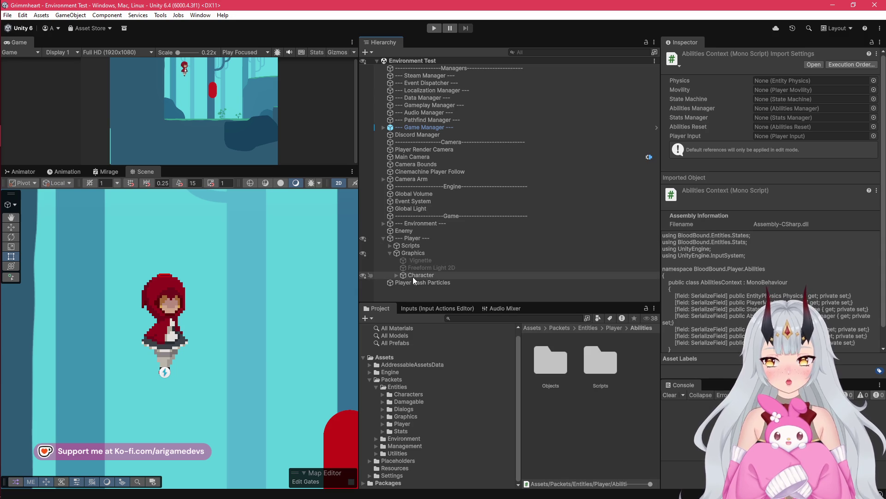
left_click(397, 275)
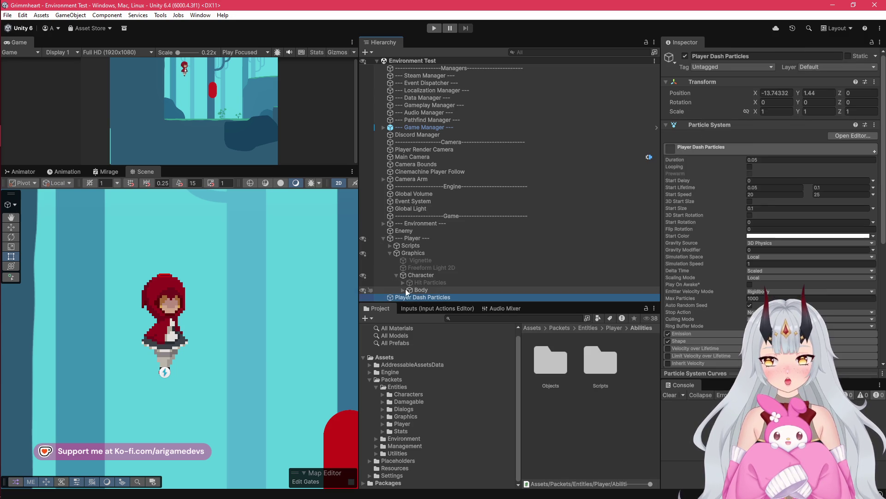
left_click(402, 289)
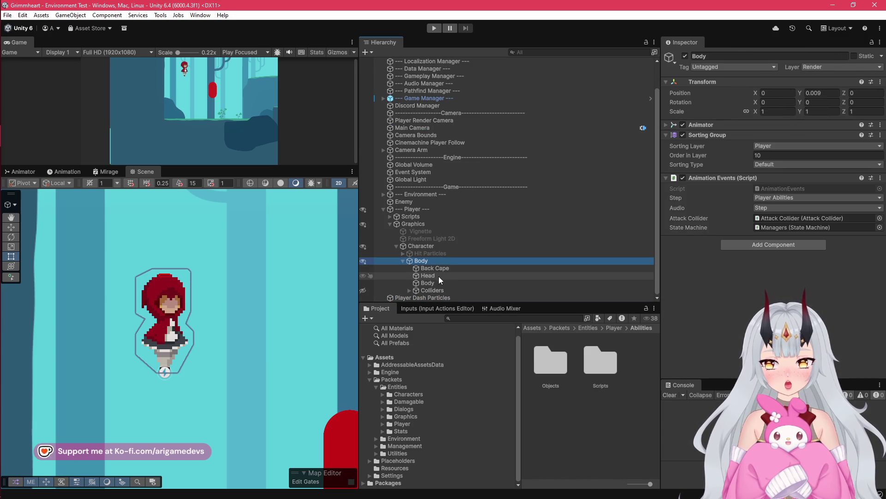
Deactivate the inner Body sprite, the Head and the Back Cape, then select Body.
left_click(435, 283)
key("alt+shift+a")
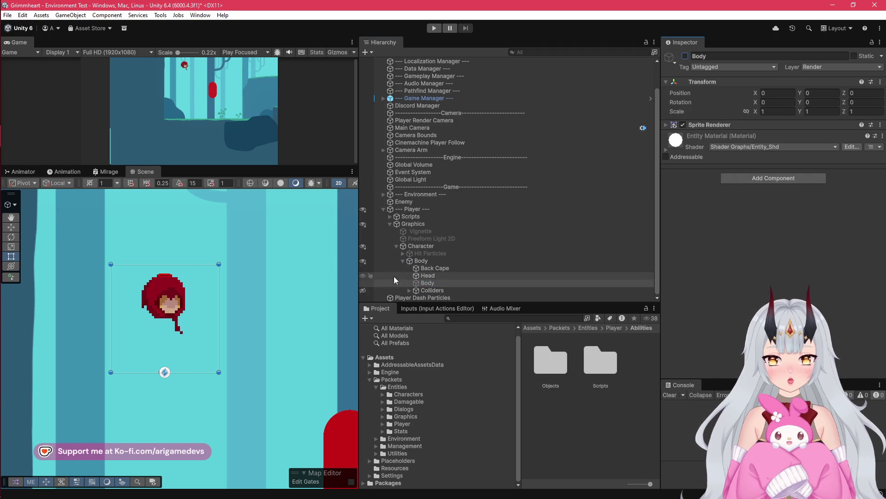
left_click(435, 277)
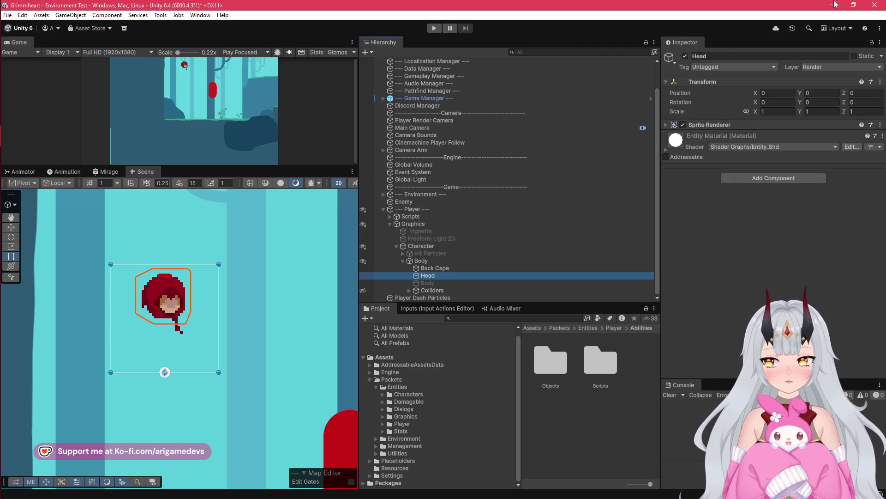
left_click(685, 56)
left_click(434, 291)
left_click(435, 268)
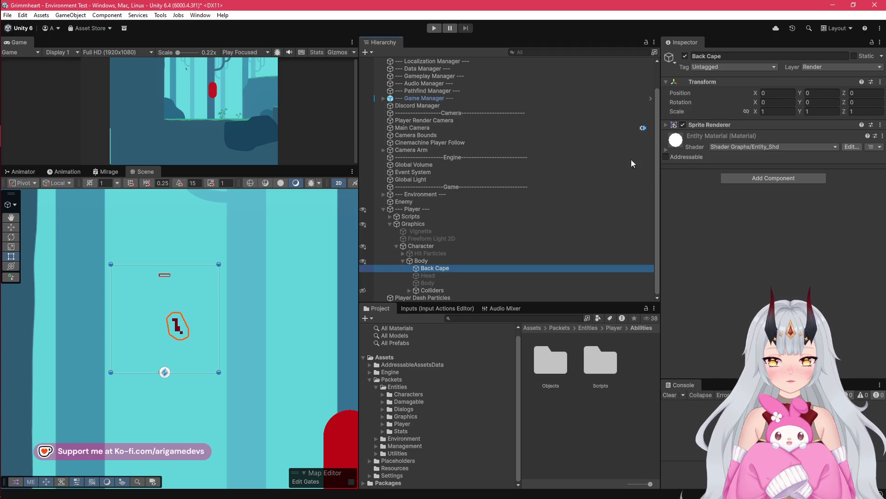
left_click(686, 58)
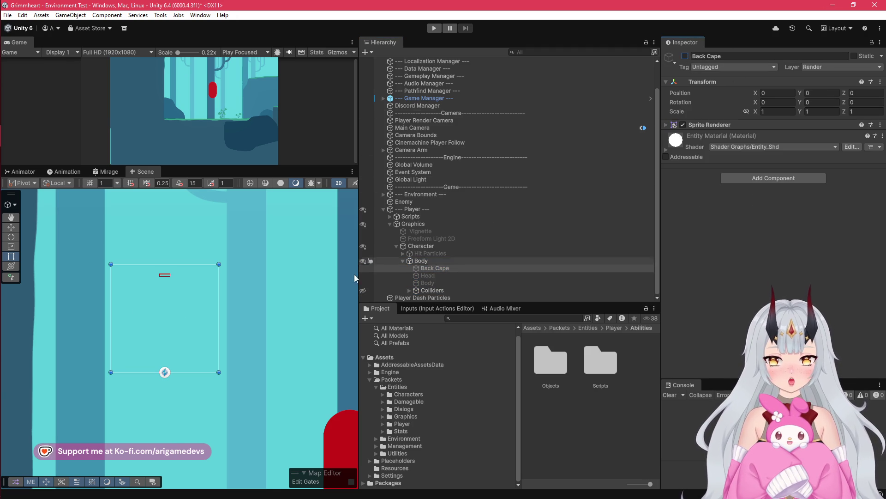
left_click(417, 262)
Create a 2D Sprites Square under Body and resize it into a tall, narrow rectangle.
right_click(416, 264)
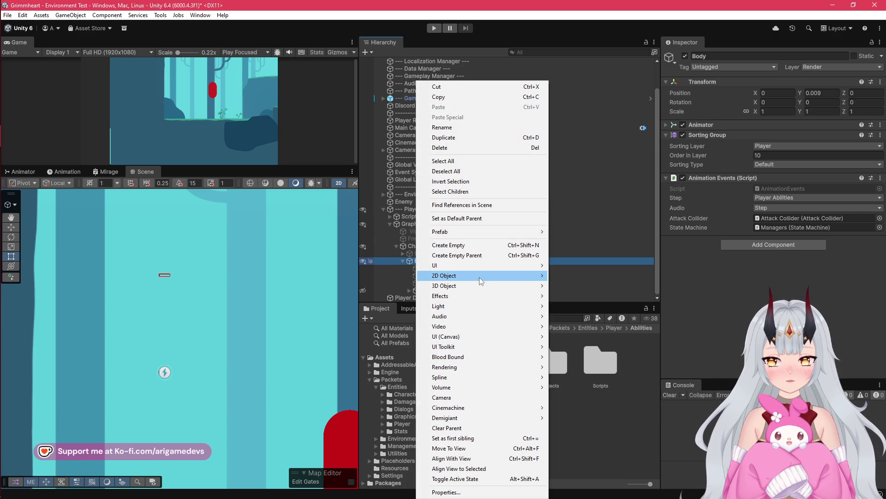
mouse_move(482, 277)
mouse_move(596, 277)
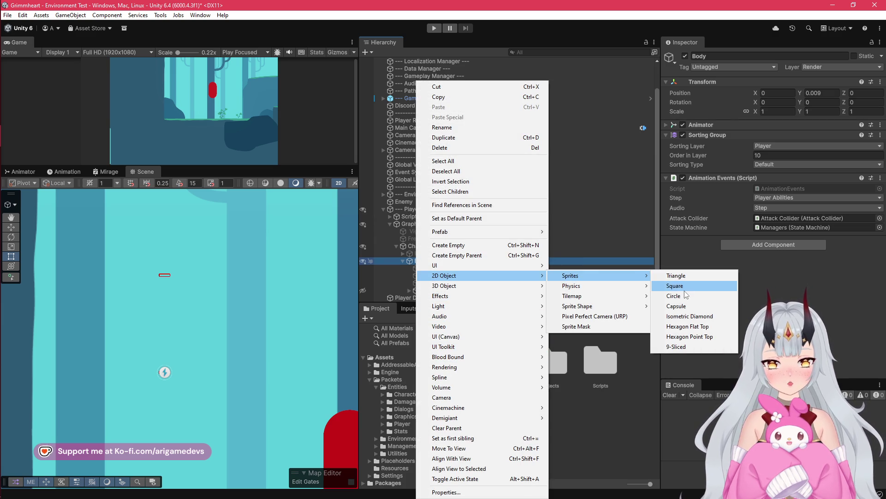
left_click(683, 285)
left_click_drag(167, 412, 165, 370)
left_click_drag(184, 330, 185, 275)
left_click_drag(206, 312, 187, 311)
Set the Square's Sprite Renderer Color to a dark red.
left_click(666, 125)
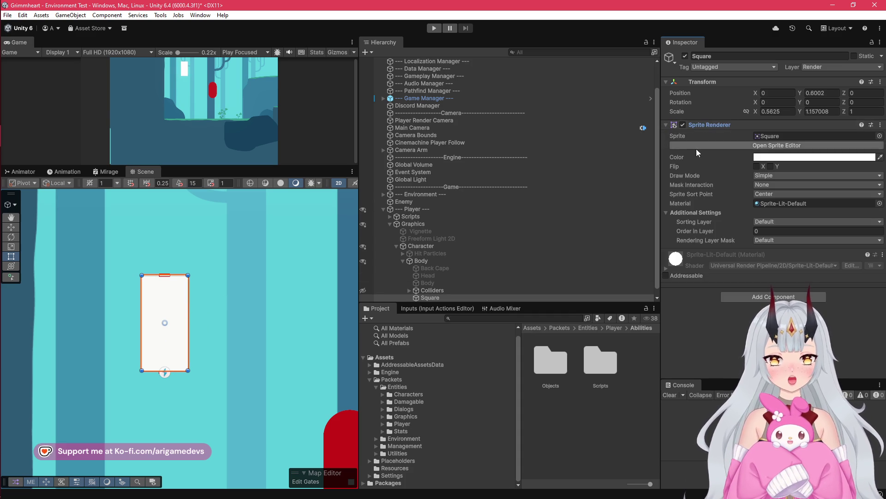
left_click(785, 157)
left_click_drag(827, 231, 846, 212)
left_click(833, 222)
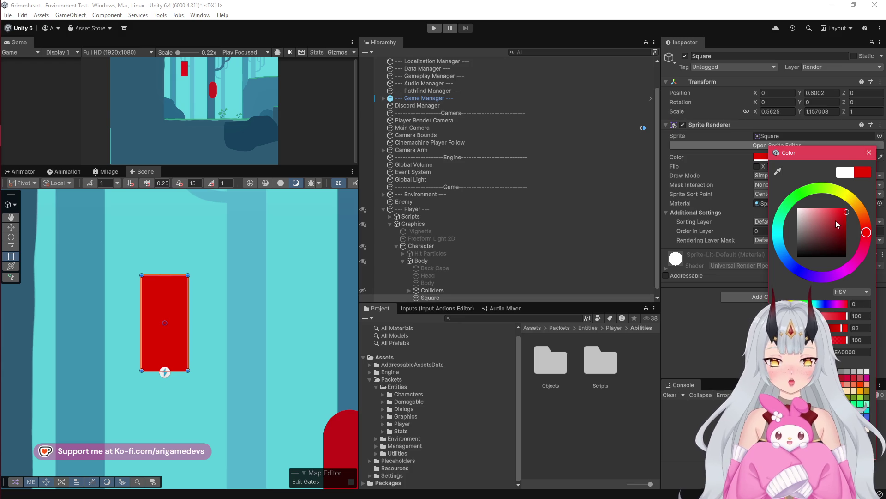
left_click(869, 152)
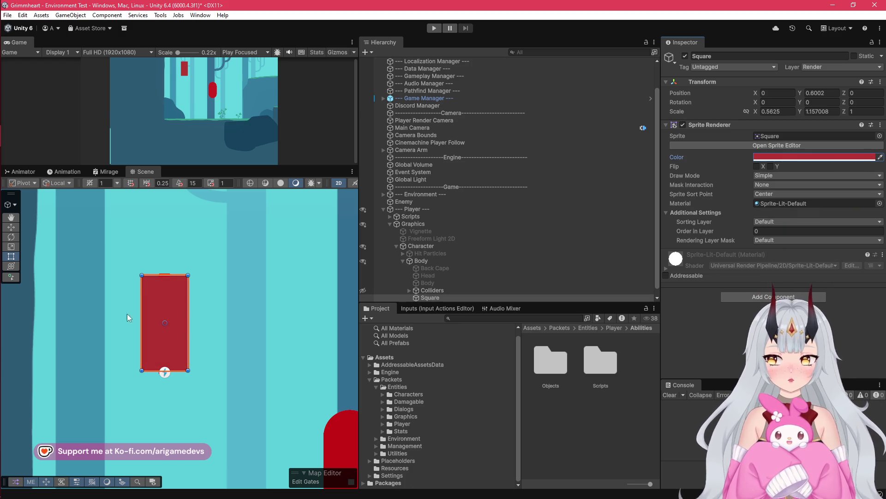
scroll(164, 367, "down", 3)
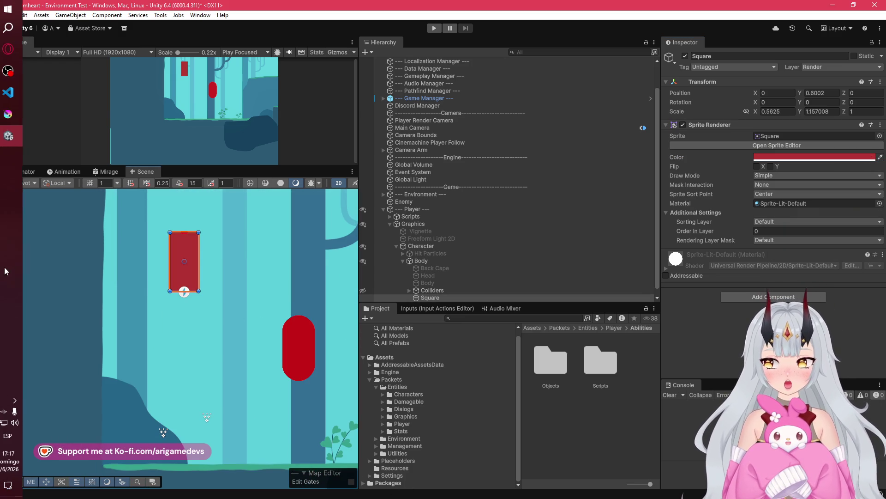
Cycle through VS Code and Krita's Princess Design.png on the taskbar, ending back on Unity.
left_click(14, 92)
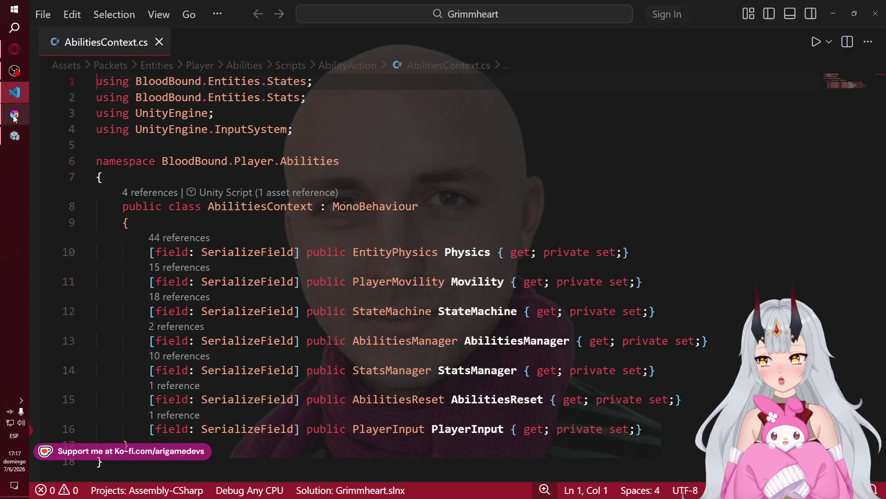
left_click(14, 114)
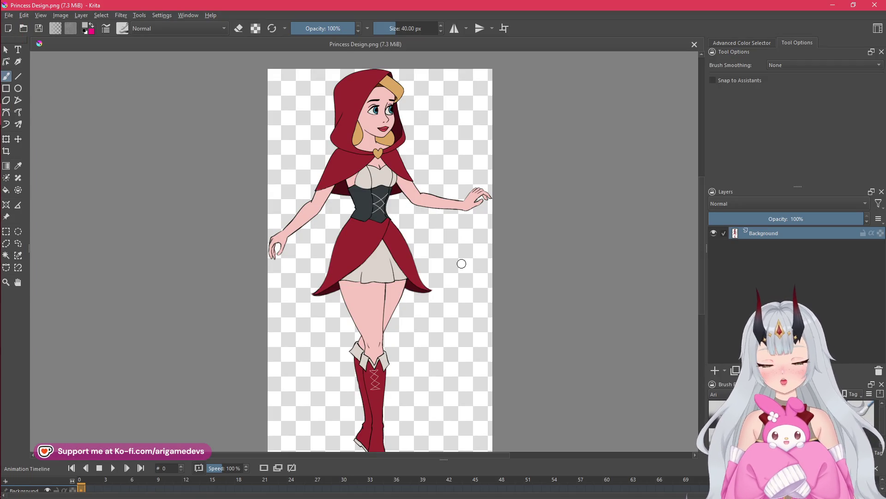
left_click(15, 70)
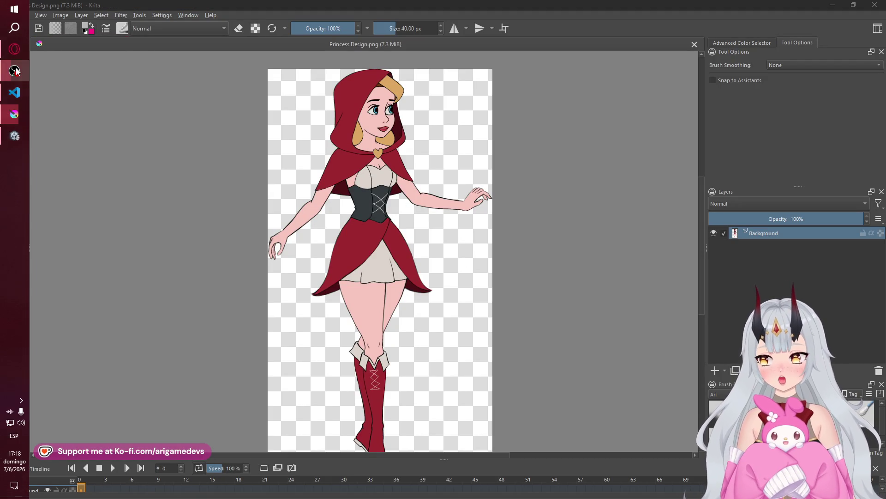
left_click(89, 316)
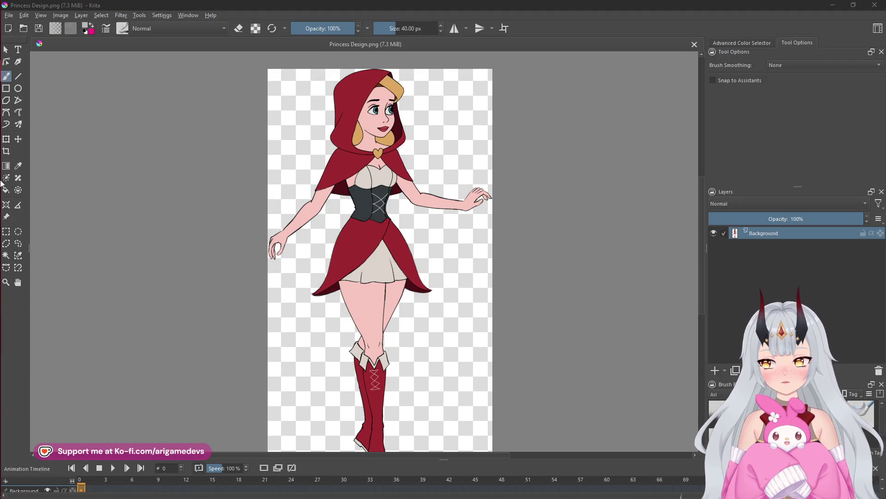
left_click(14, 136)
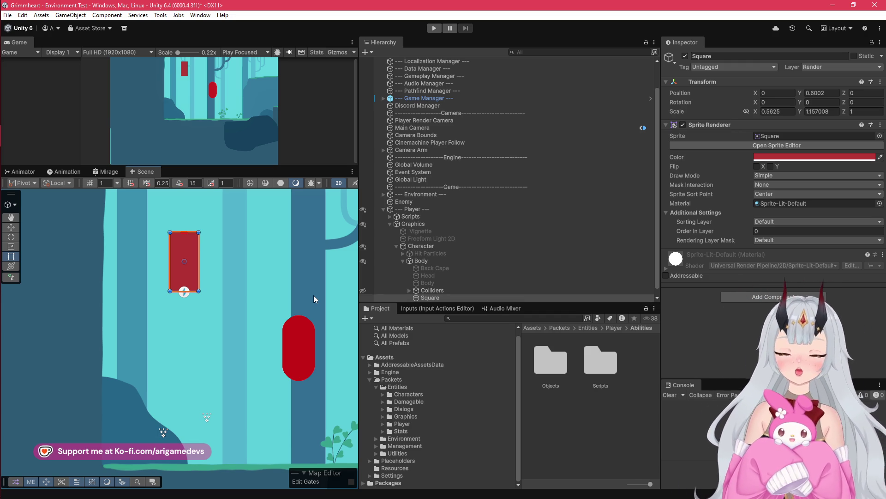
Bring Unity back into focus and zoom and pan the Scene view to frame the red placeholder Square.
mouse_move(1, 139)
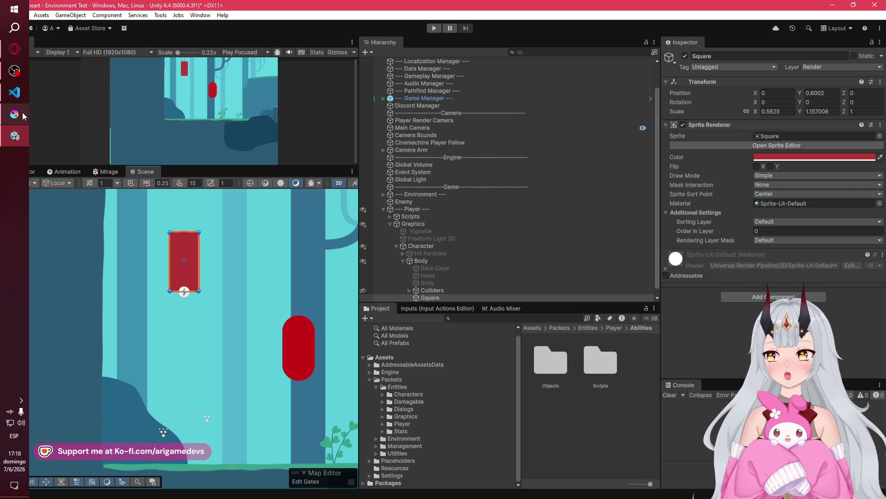
mouse_move(23, 116)
mouse_move(14, 93)
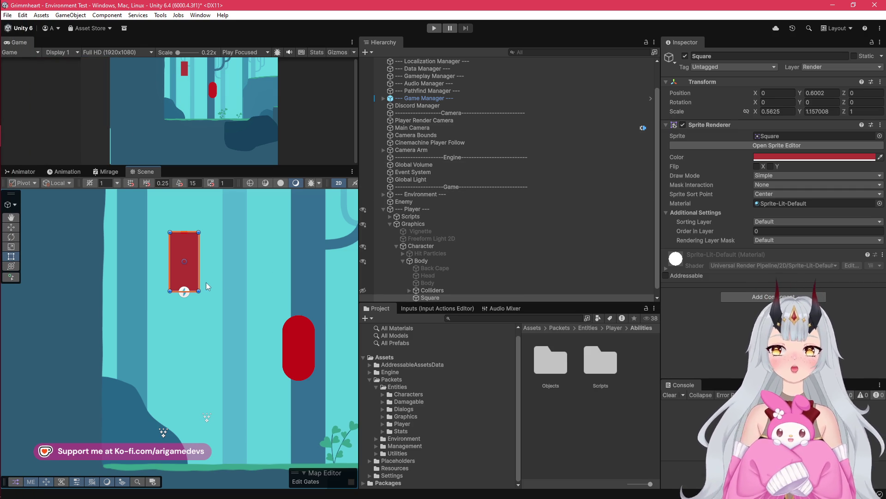
left_click_drag(19, 81, 18, 121)
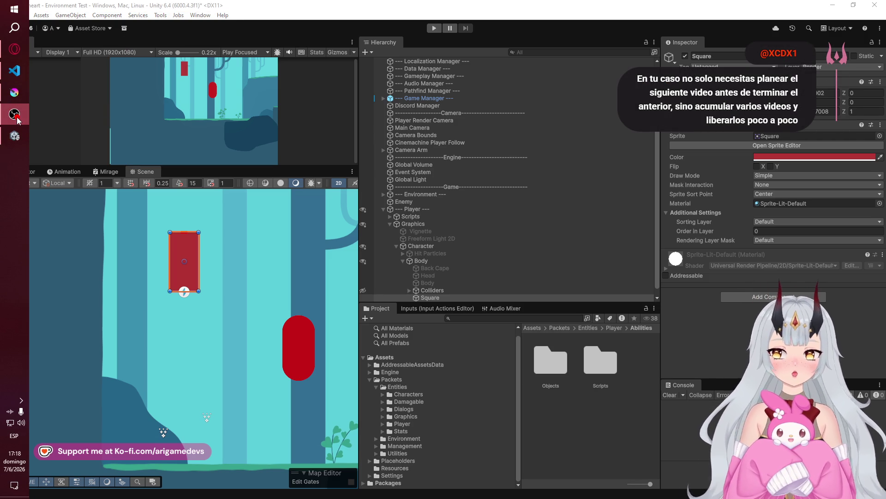
left_click(17, 138)
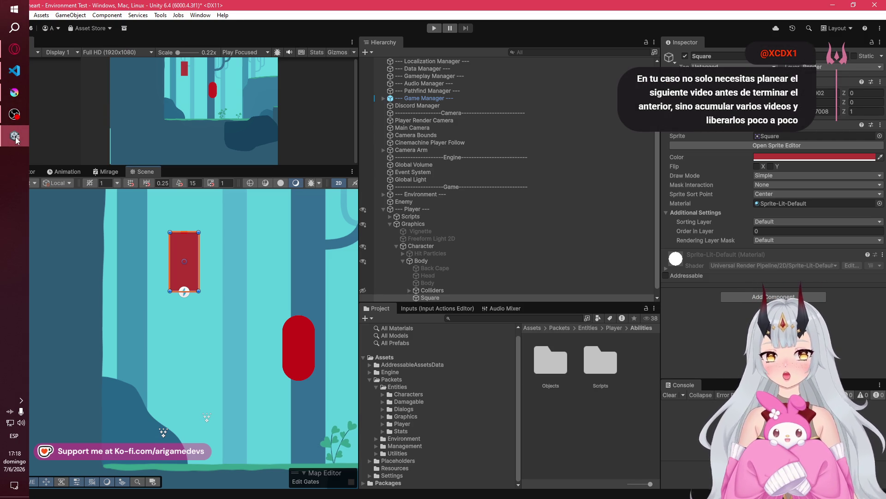
scroll(258, 249, "down", 2)
left_click_drag(258, 248, 275, 287)
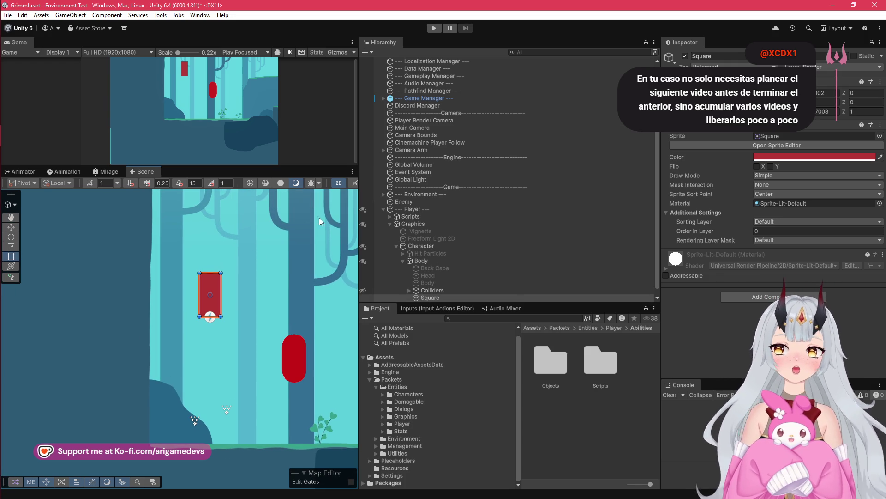
Collapse the Body, Character, Graphics and Player hierarchy groups, then bring up Princess Design.png in Krita.
left_click(403, 261)
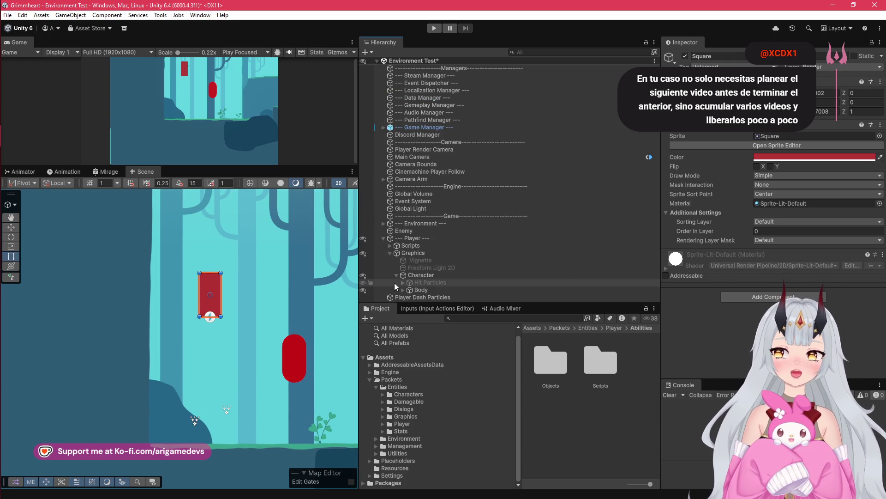
left_click(395, 276)
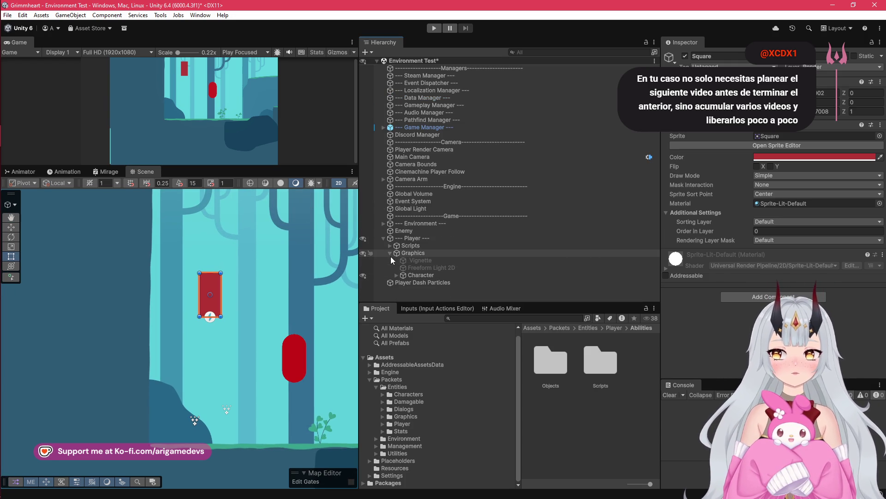
left_click(396, 253)
left_click(383, 239)
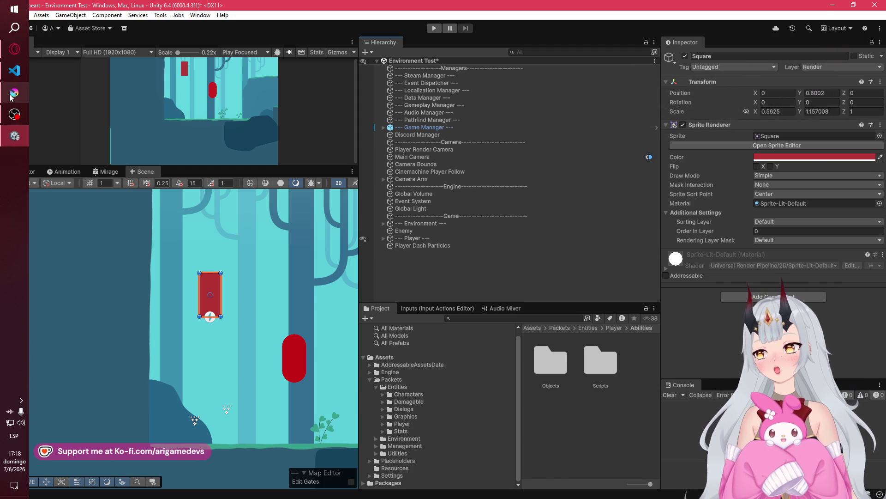
left_click(9, 133)
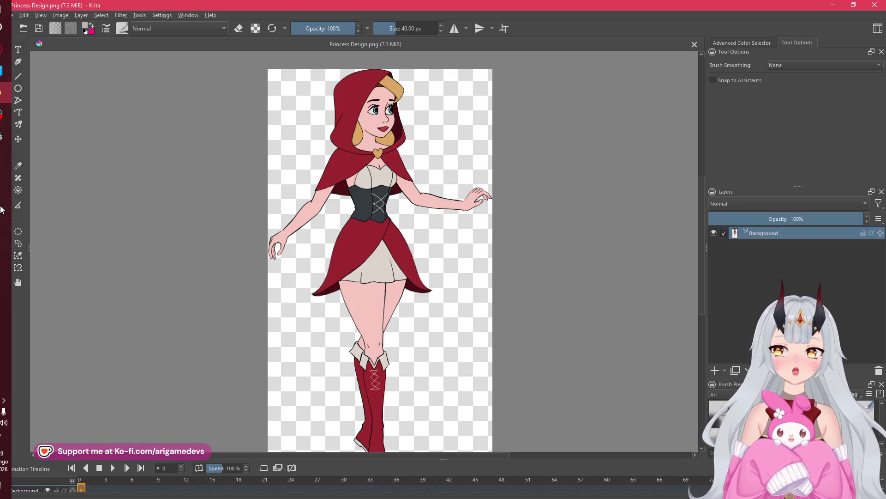
left_click(15, 114)
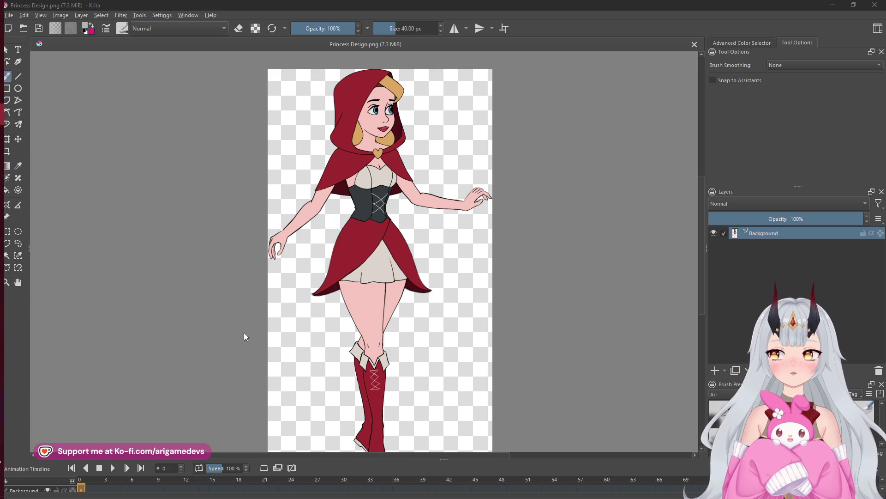
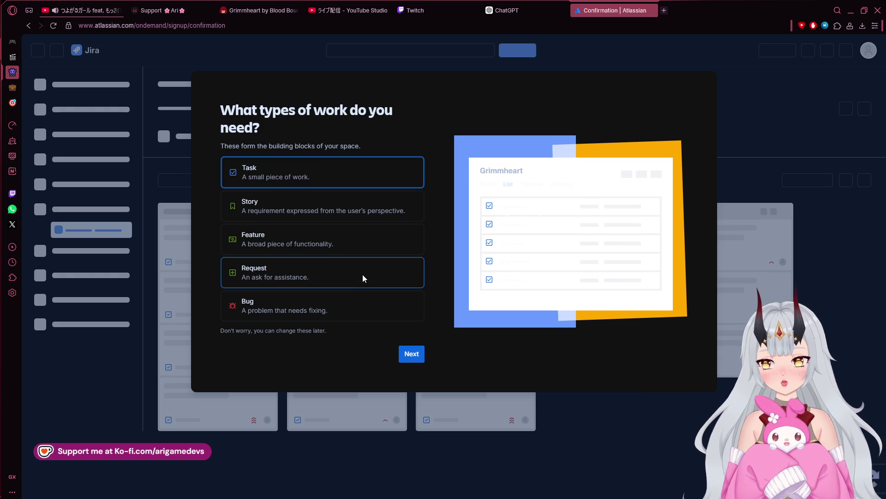
Add Feature and Bug as work types, keep the four default statuses, and skip inviting teammates.
left_click(341, 243)
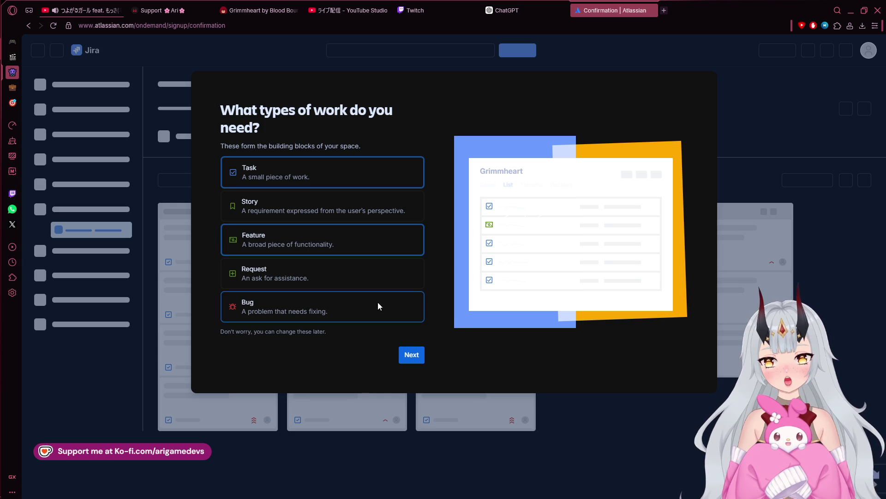
left_click(369, 313)
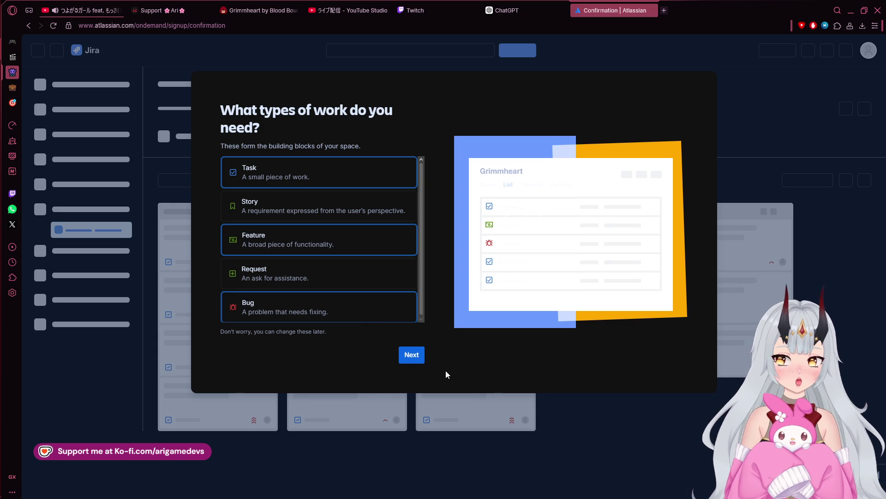
left_click(415, 352)
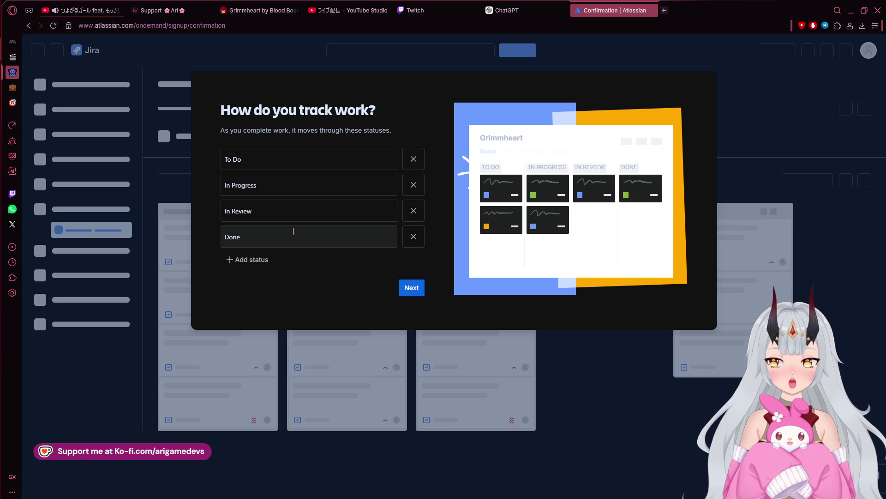
left_click(411, 288)
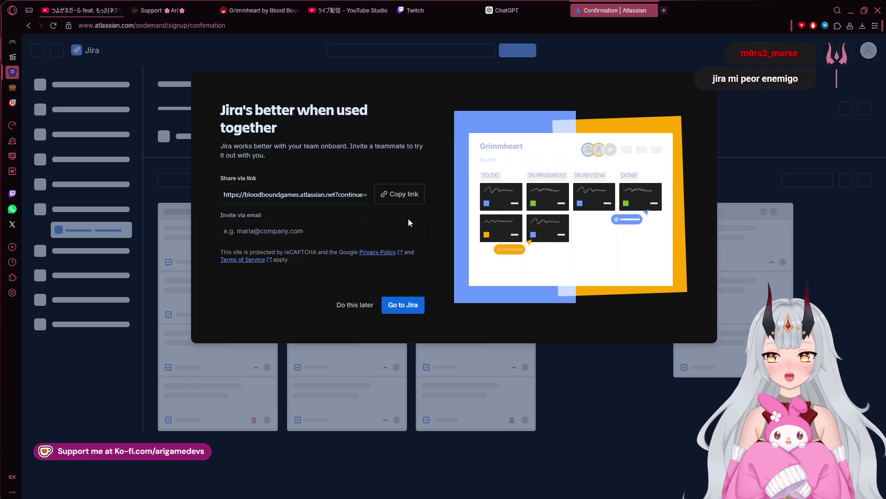
left_click(361, 306)
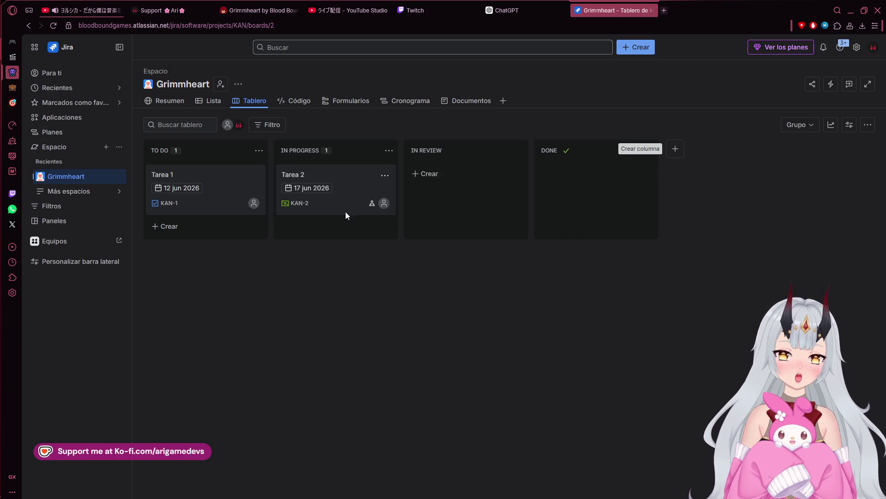
Permanently delete Tarea 1 (KAN-1), confirming with the word 'eliminar'.
left_click(840, 50)
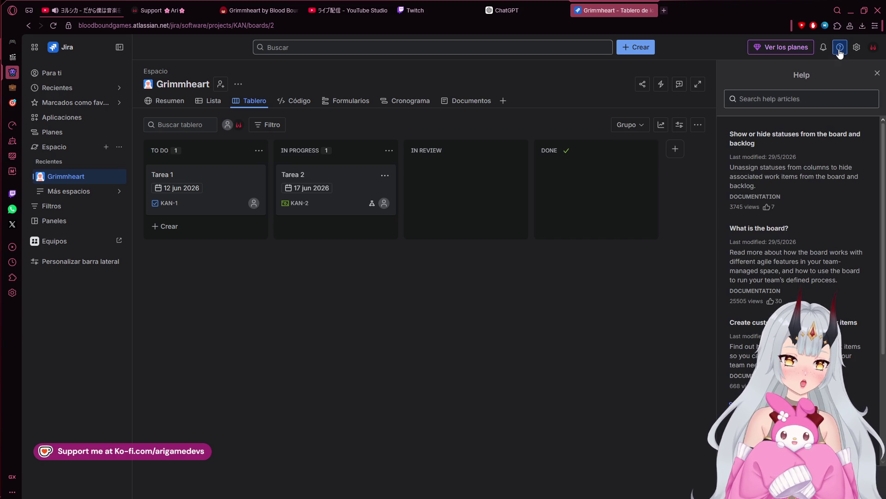
left_click(840, 50)
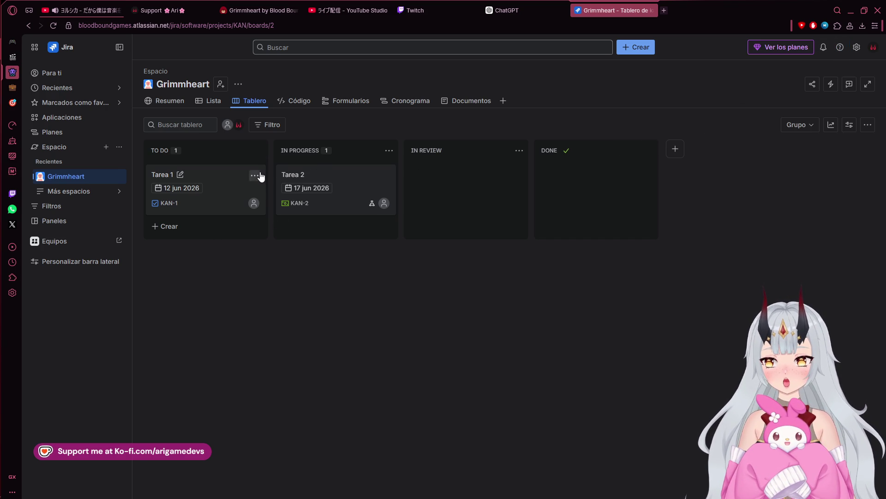
left_click(259, 176)
left_click(220, 325)
left_click(477, 151)
type("eliminar")
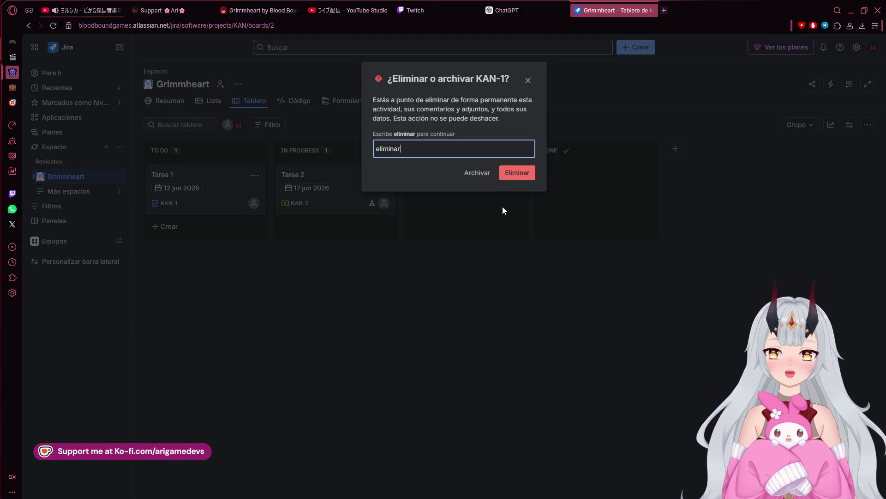
left_click(517, 173)
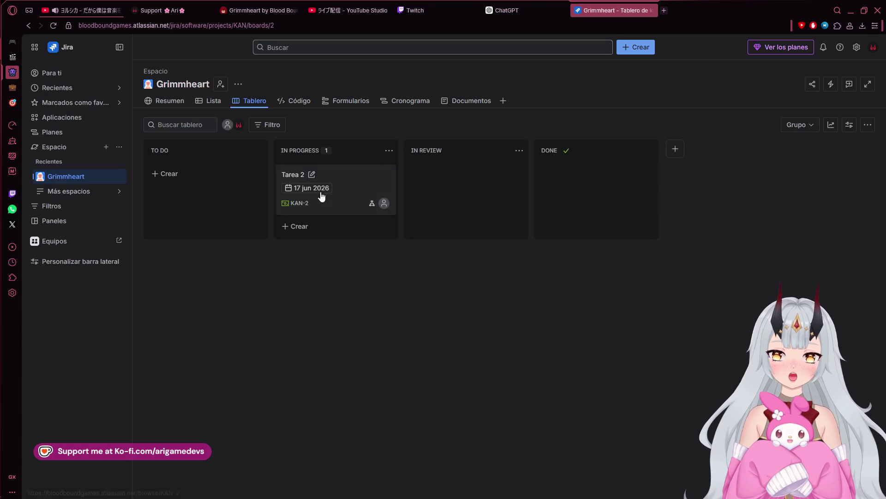
Permanently delete Tarea 2 (KAN-2) from the board the same way.
left_click(385, 185)
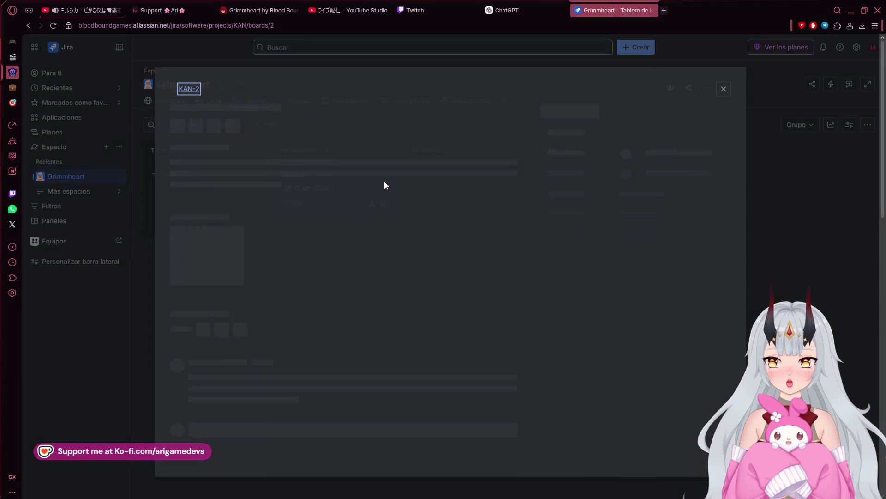
key("Escape")
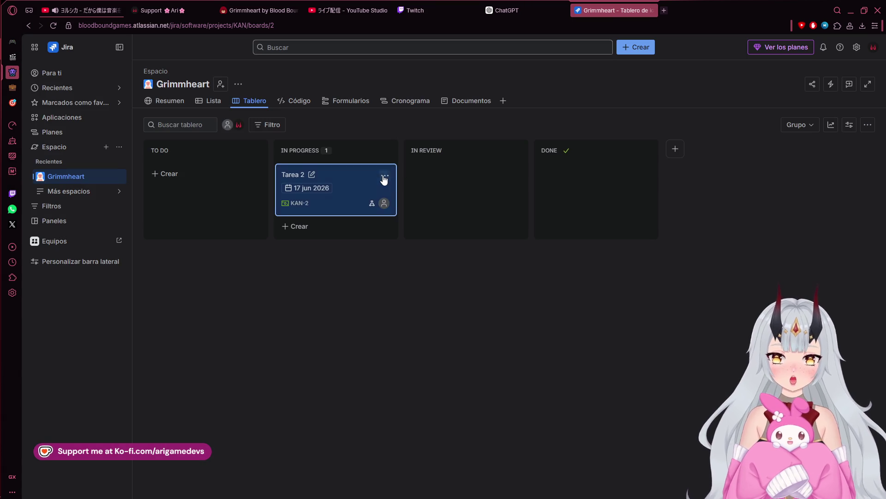
left_click(386, 180)
left_click(337, 322)
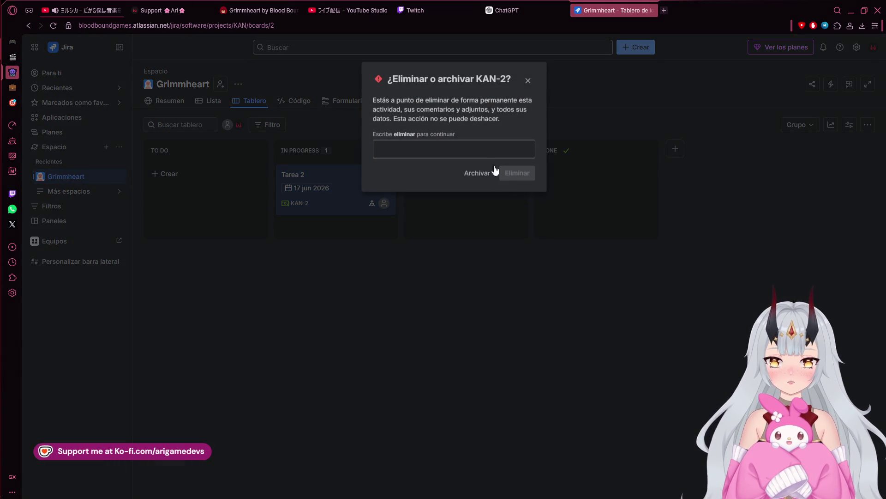
type("eliminar")
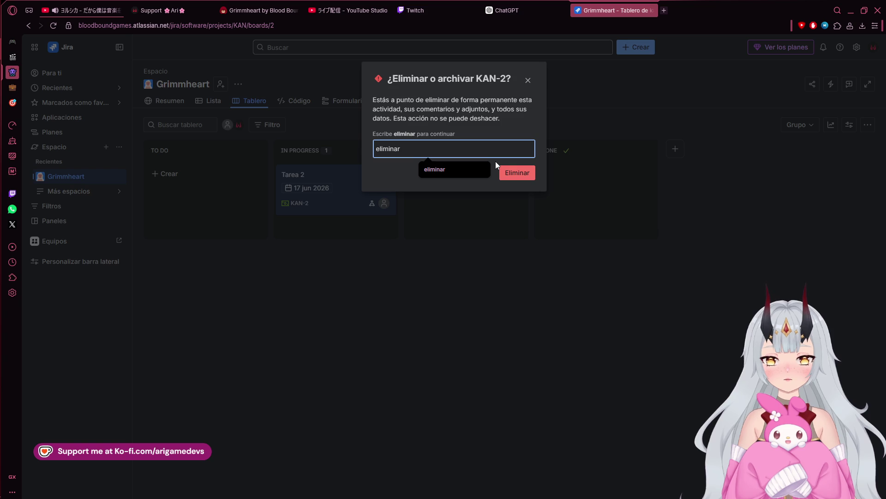
left_click(510, 173)
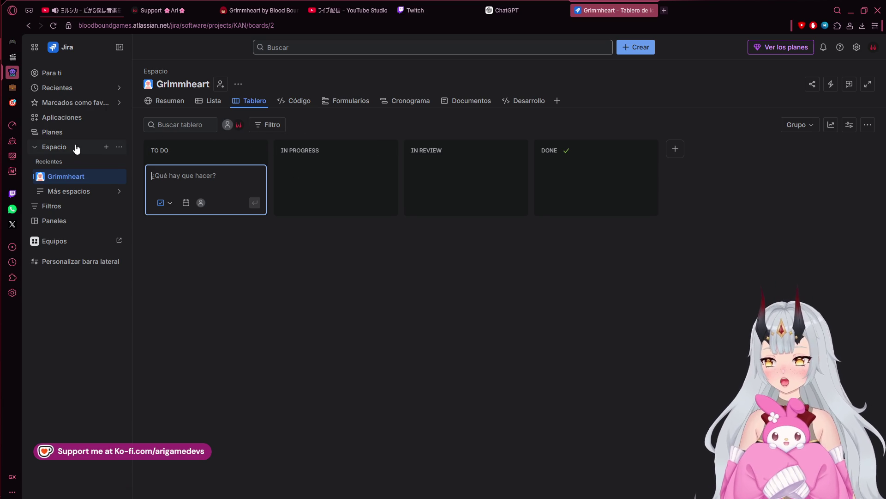
Browse the Grimmheart space's list, code, forms, timeline, development and summary pages.
left_click(82, 180)
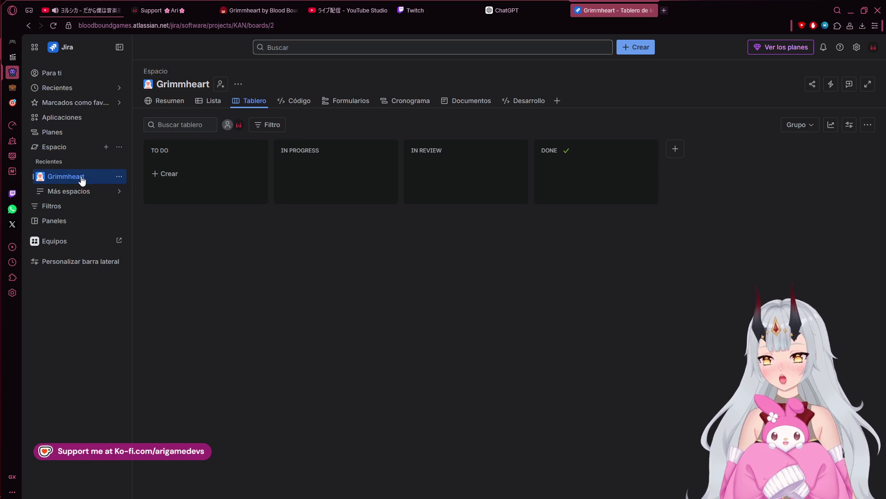
left_click(210, 101)
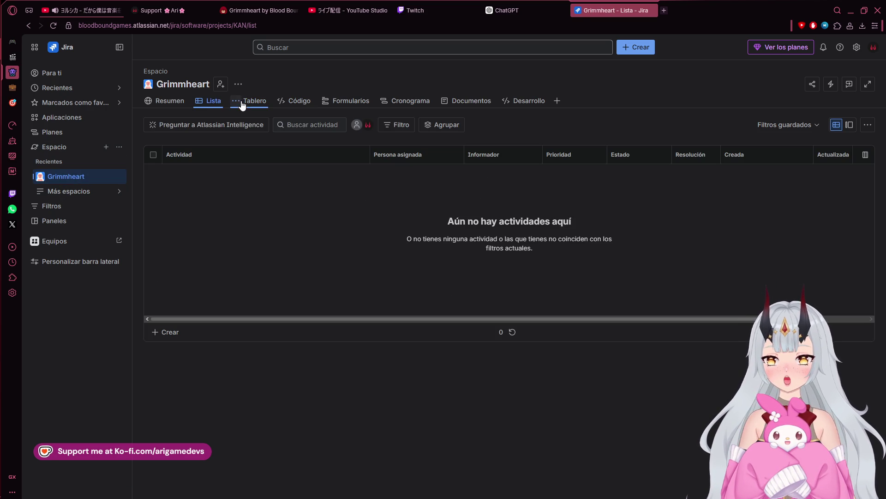
left_click(281, 100)
left_click(301, 102)
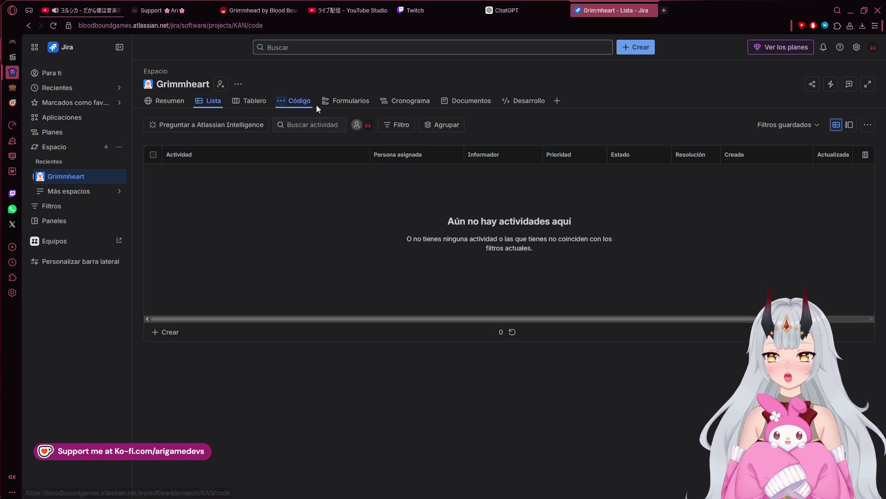
left_click(355, 106)
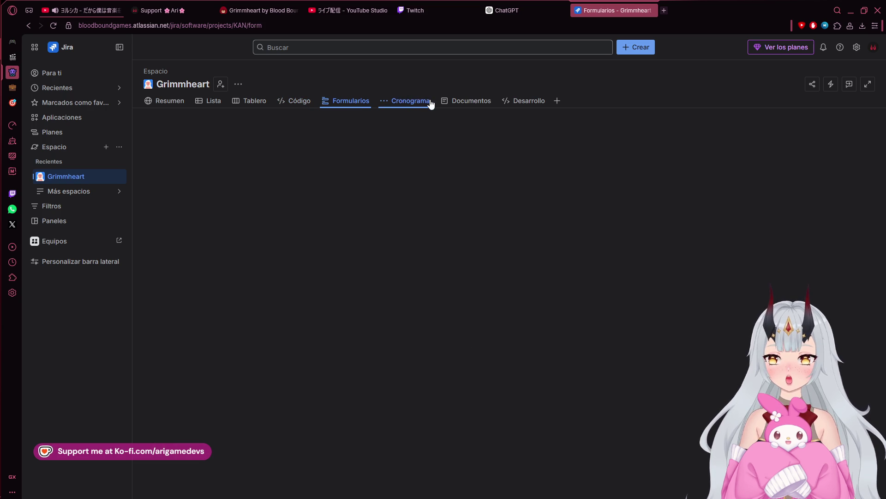
left_click(386, 104)
left_click(396, 102)
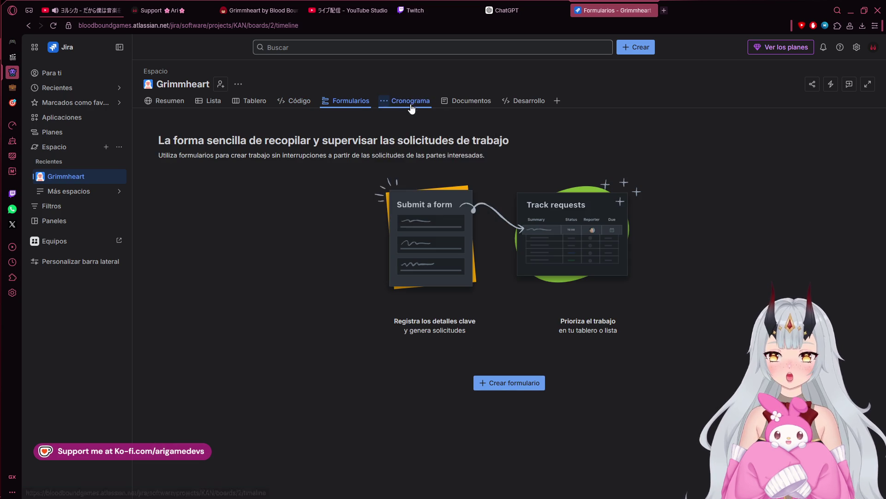
left_click(530, 102)
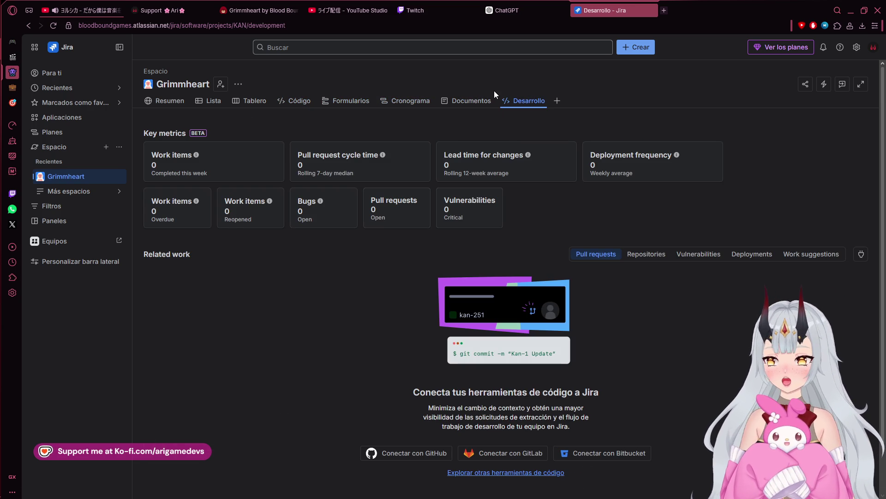
left_click(170, 100)
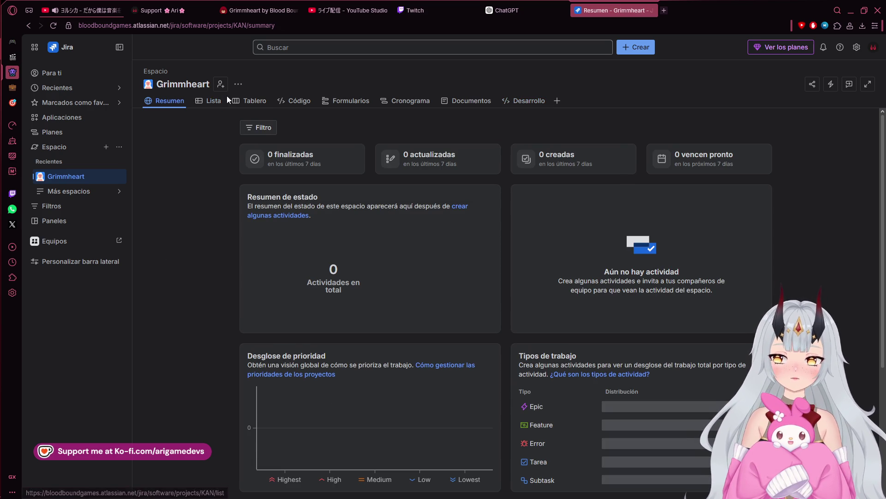
Return to the board, check its filters, and close the sidebar customisation window.
left_click(255, 100)
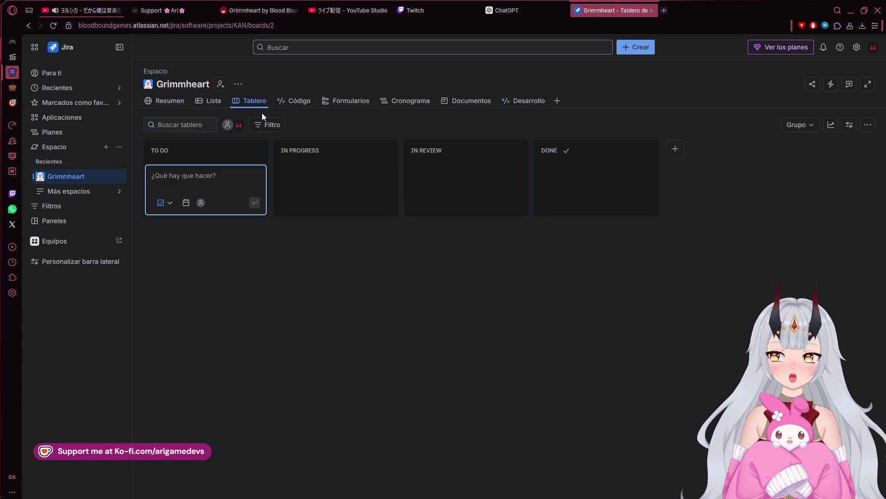
left_click(269, 126)
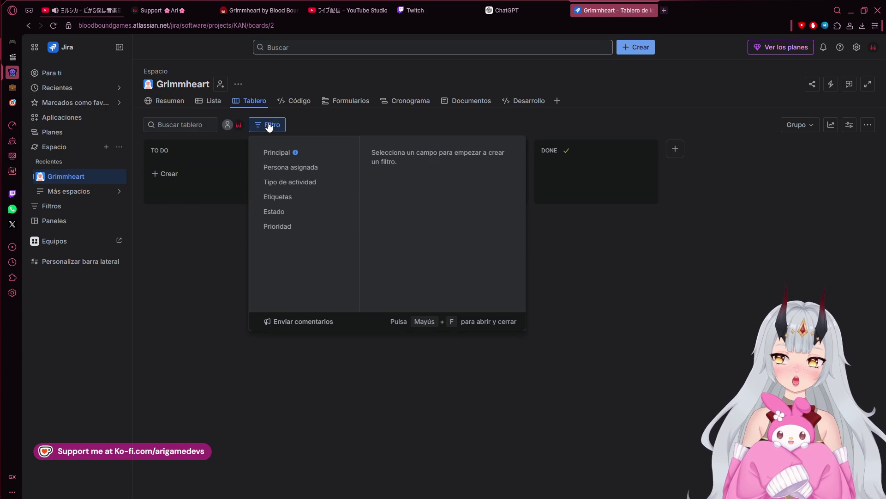
left_click(381, 125)
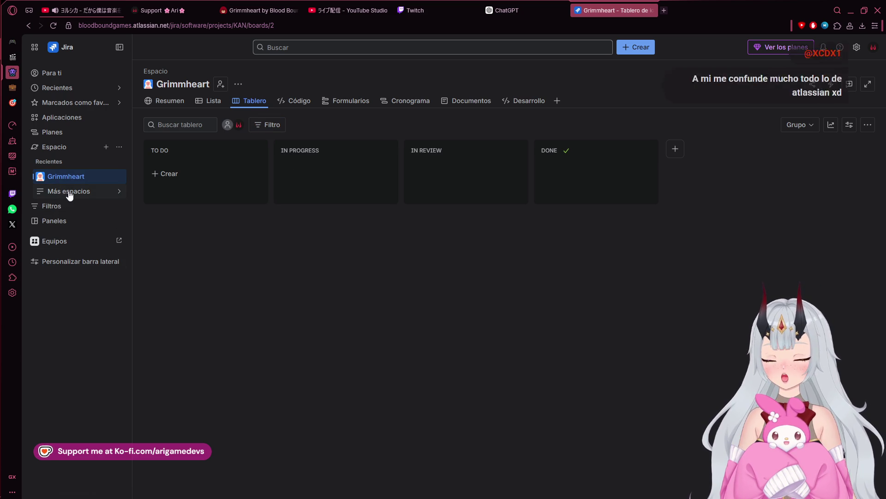
left_click(96, 191)
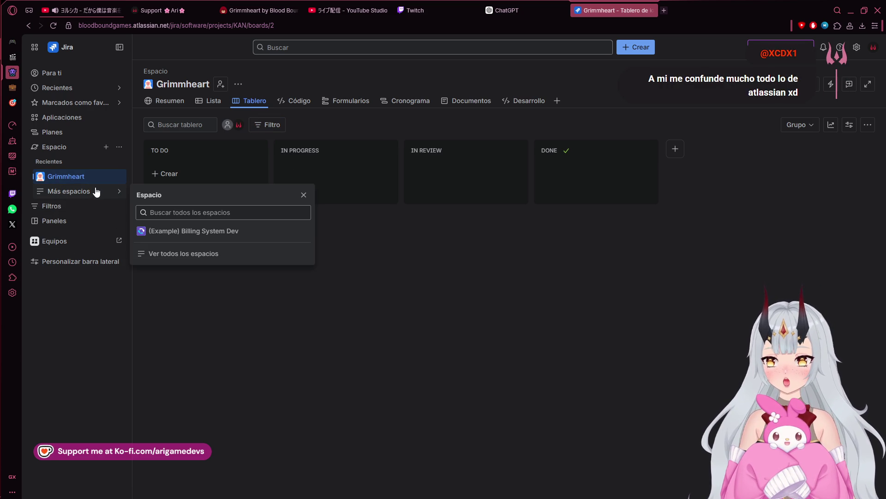
left_click(56, 262)
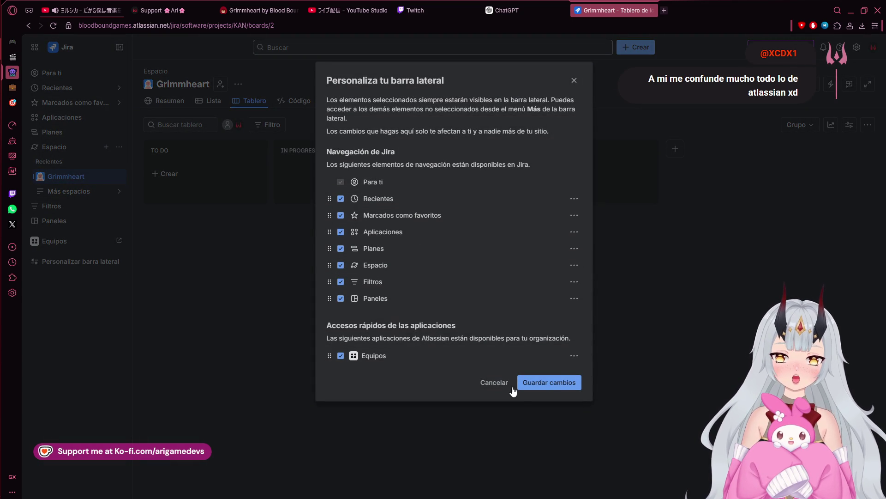
left_click(493, 382)
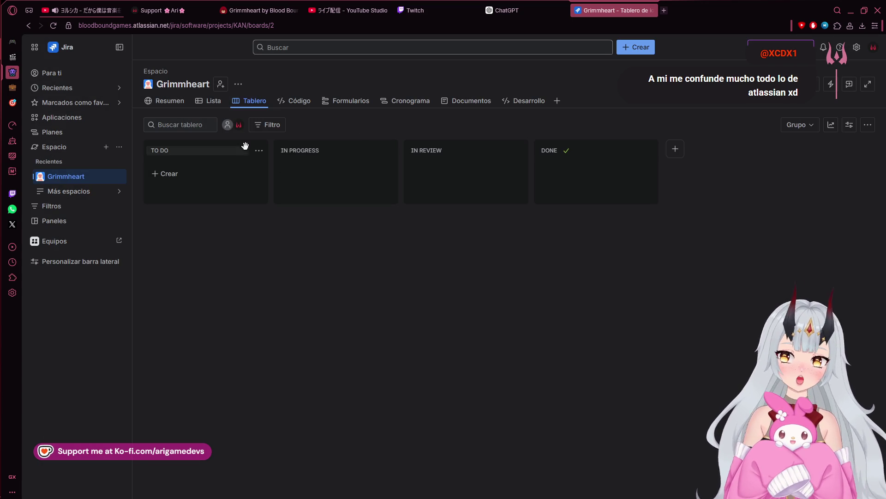
left_click(245, 176)
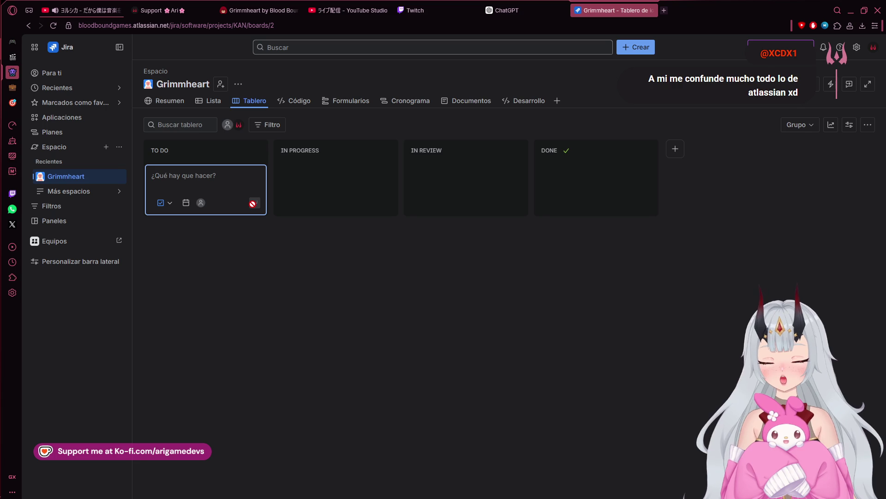
Create the TO DO issue 'Crear animación idle' (KAN-4) and reposition its card.
type("Crear")
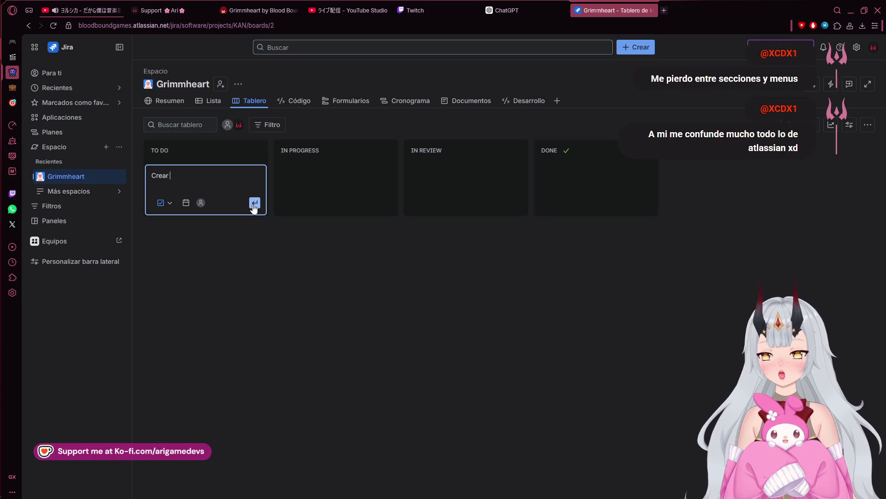
type(" animación idle")
left_click(255, 203)
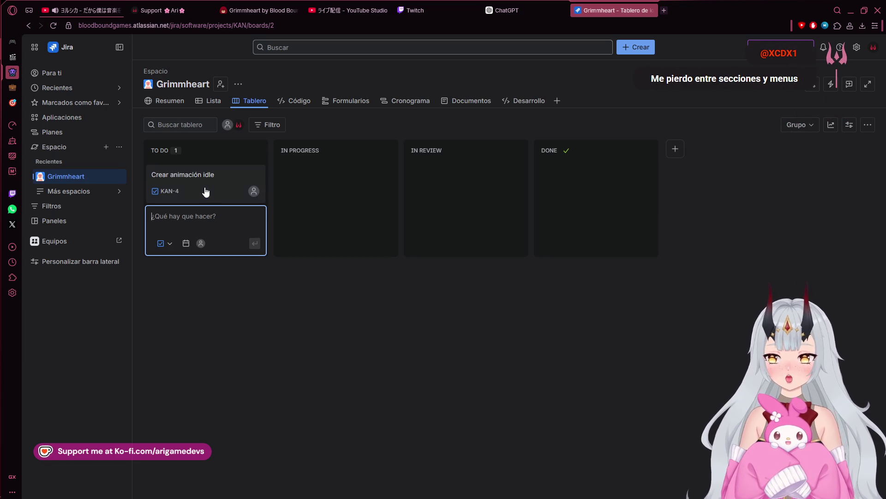
mouse_move(202, 188)
left_mouse_down()
mouse_move(216, 306)
mouse_move(240, 345)
left_mouse_up()
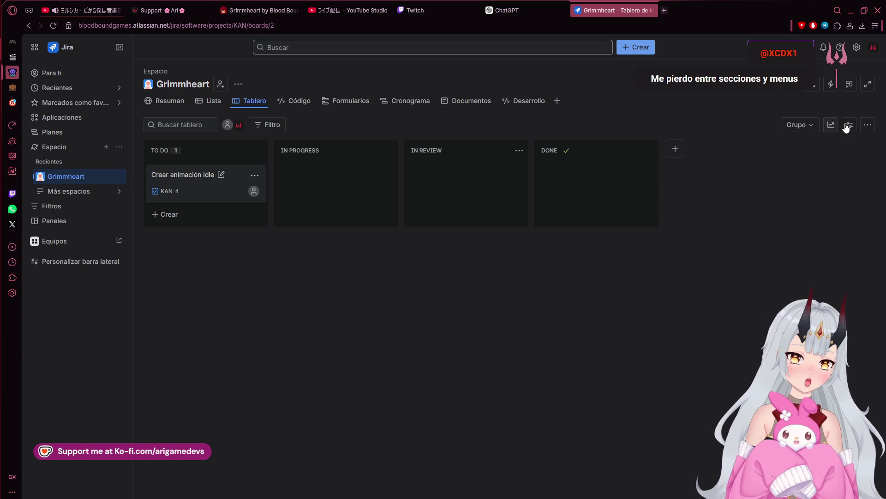
left_click(866, 127)
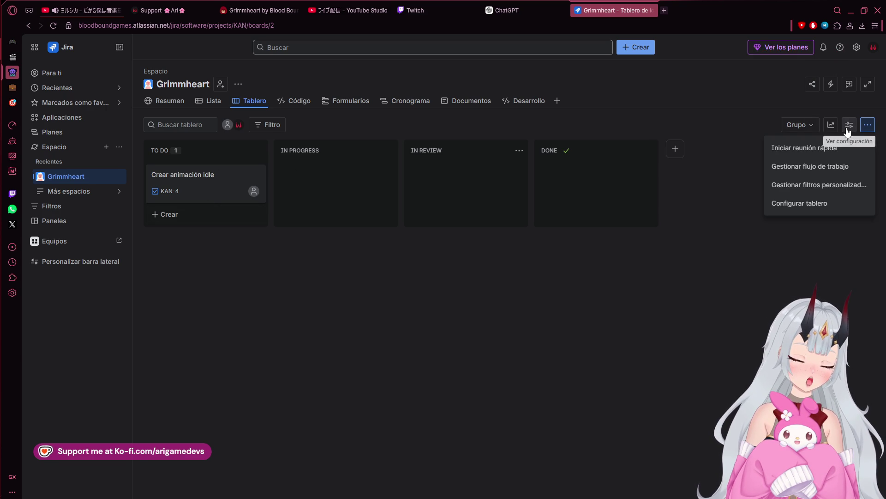
Add a Backlog view to the Grimmheart space.
left_click(850, 125)
mouse_move(2, 312)
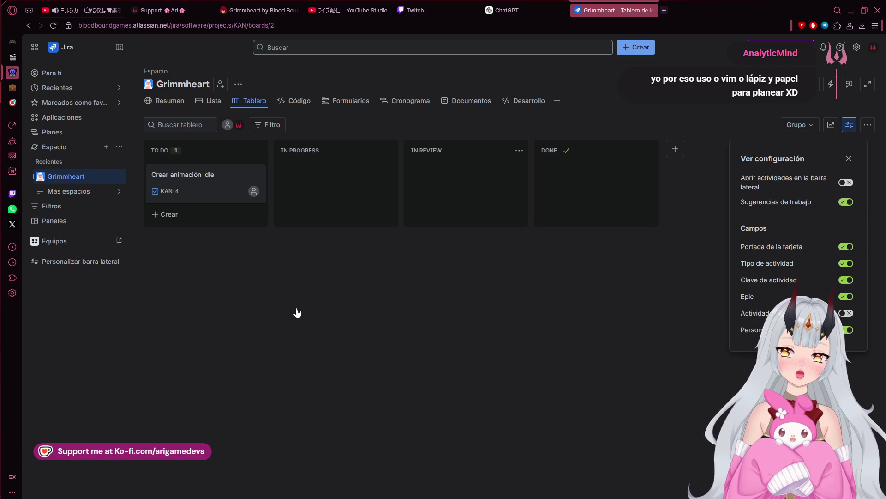
mouse_move(3, 278)
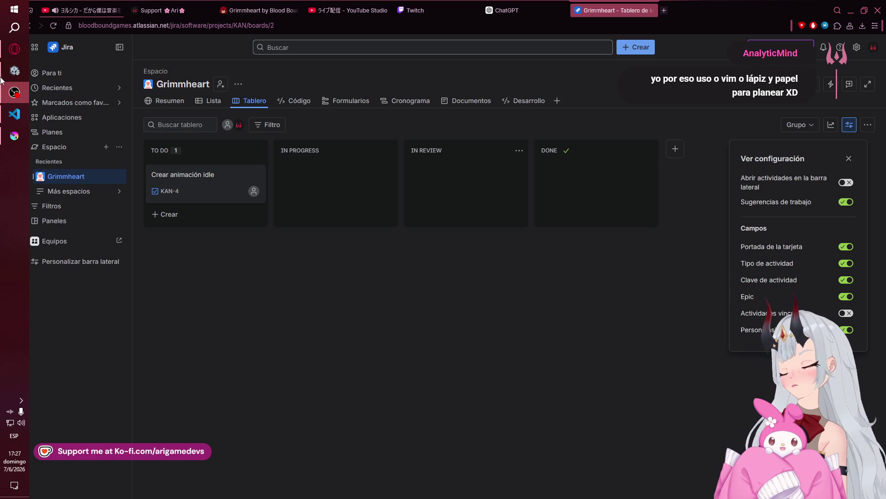
mouse_move(280, 214)
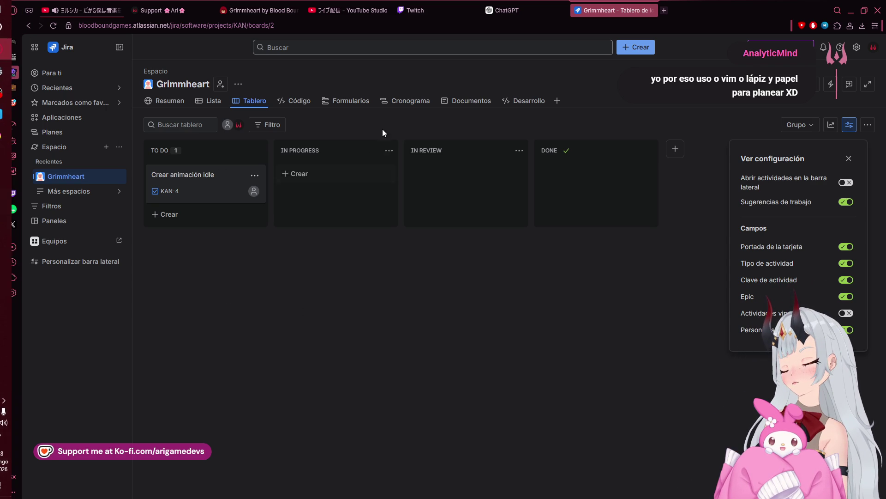
left_click(557, 101)
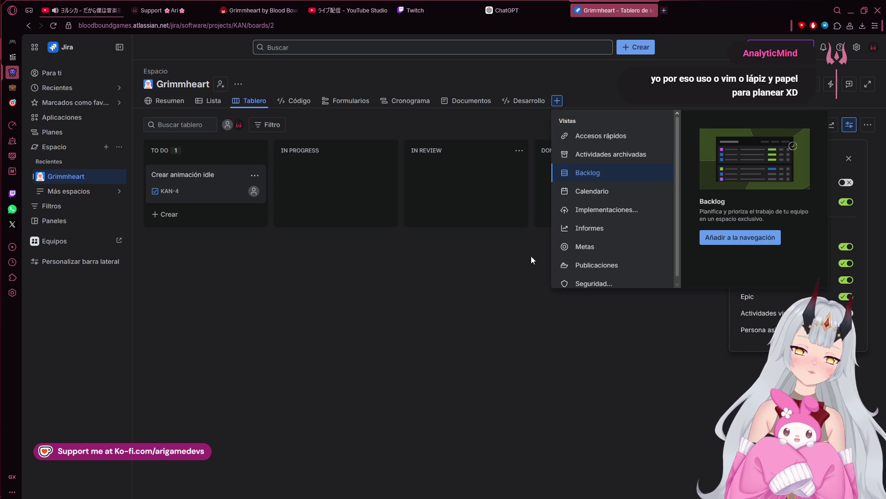
left_click(738, 237)
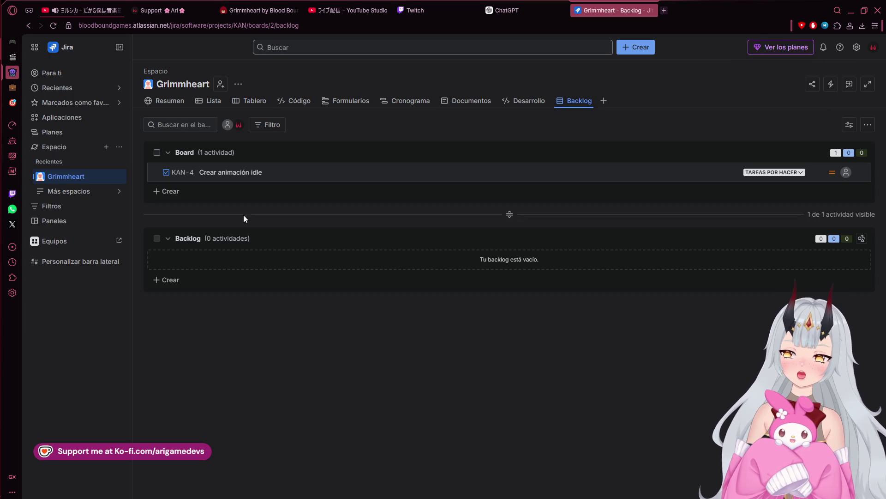
Drag KAN-4 into the Backlog section, check its status choices, then return to Krita.
mouse_move(267, 175)
left_mouse_down()
mouse_move(271, 245)
mouse_move(264, 240)
left_mouse_up()
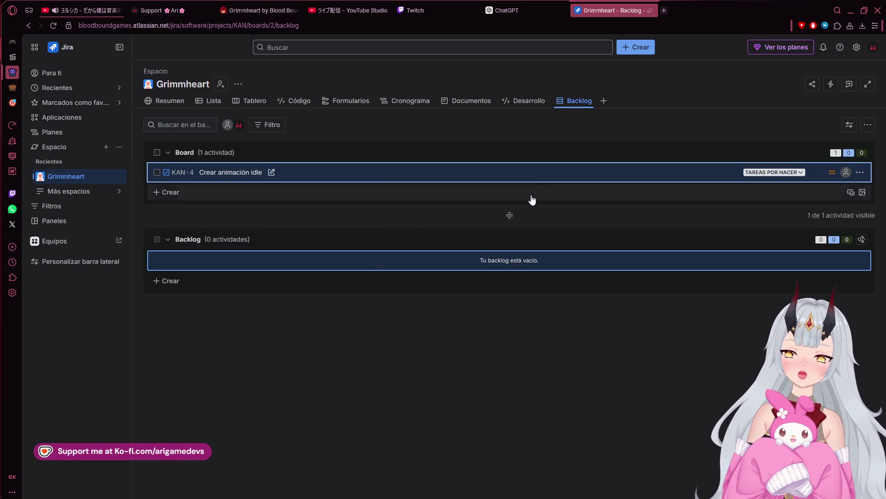
mouse_move(205, 173)
left_mouse_down()
mouse_move(233, 267)
mouse_move(221, 258)
left_mouse_up()
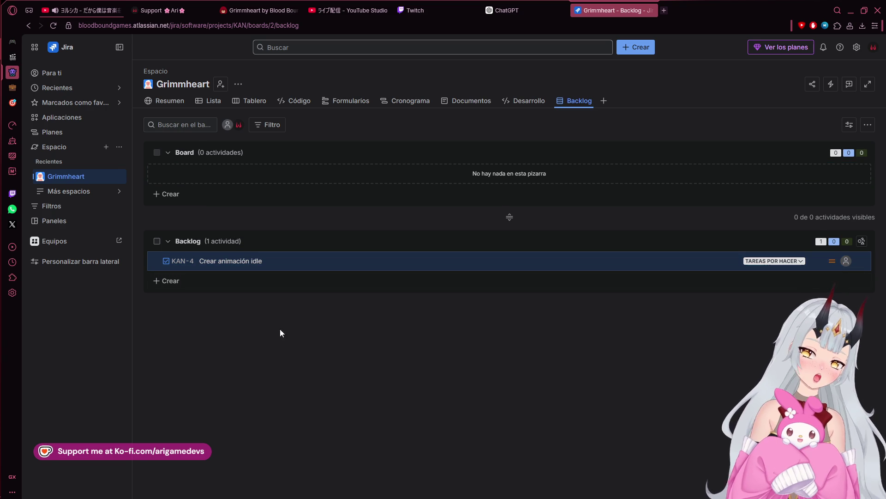
left_click(795, 262)
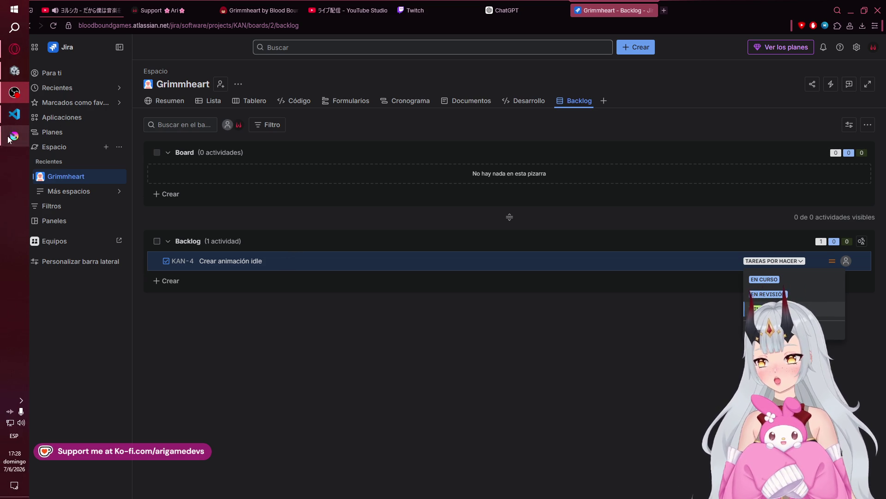
left_click(10, 141)
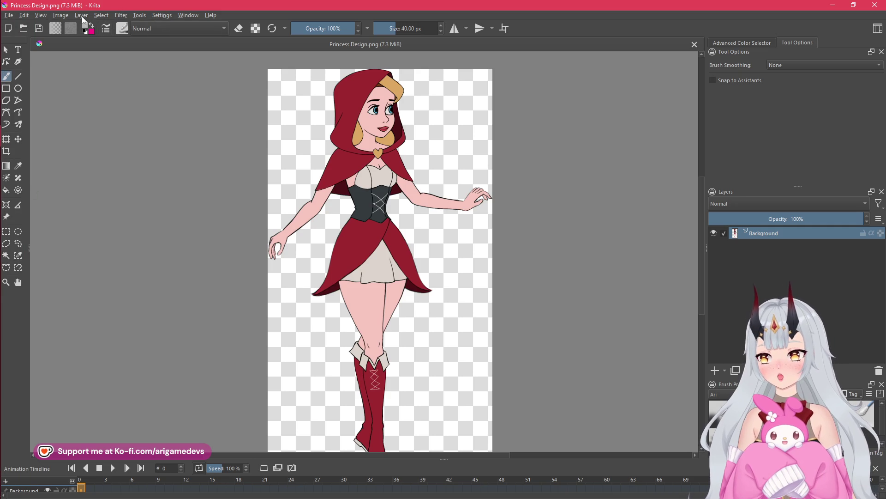
Show the Recorder docker via Settings > Dockers and float it over the canvas centre.
left_click(159, 15)
mouse_move(162, 18)
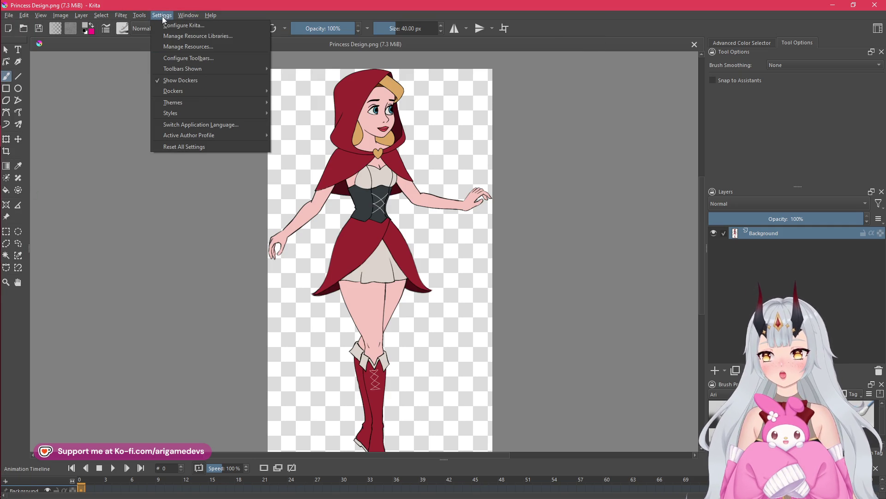
mouse_move(175, 92)
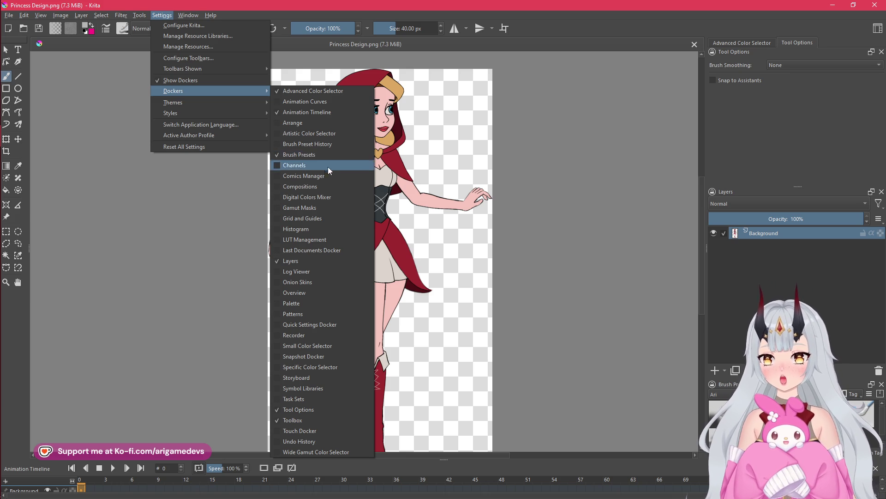
left_click(294, 336)
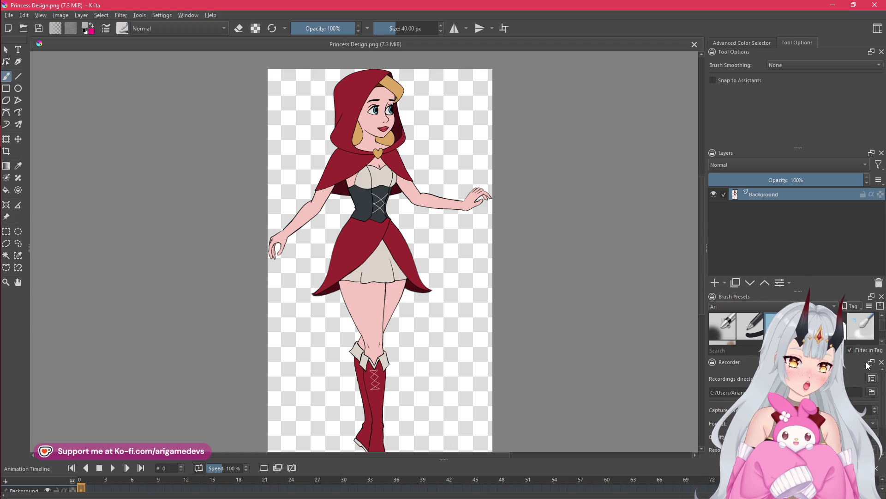
left_click(871, 363)
mouse_move(763, 368)
left_mouse_down()
mouse_move(656, 368)
mouse_move(353, 283)
mouse_move(366, 290)
left_mouse_up()
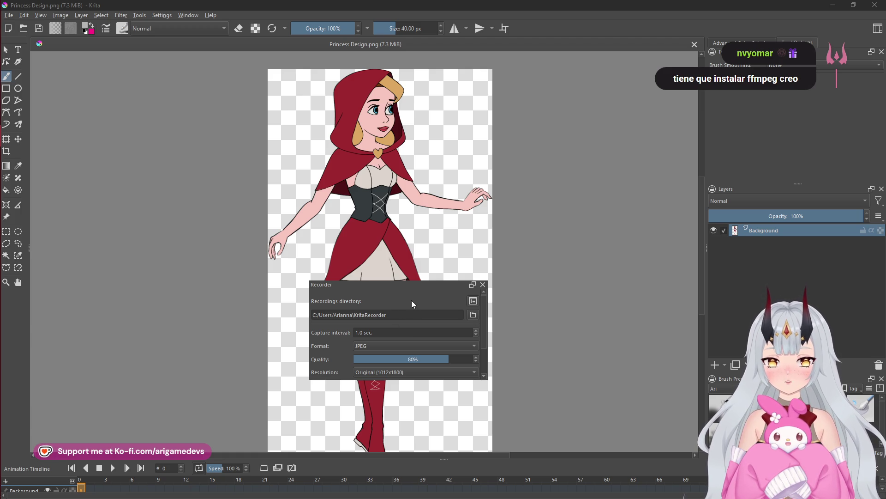
Set the capture interval to 0.1 sec and dock the Recorder beside Layers, keeping JPEG.
scroll(412, 303, "down", 10)
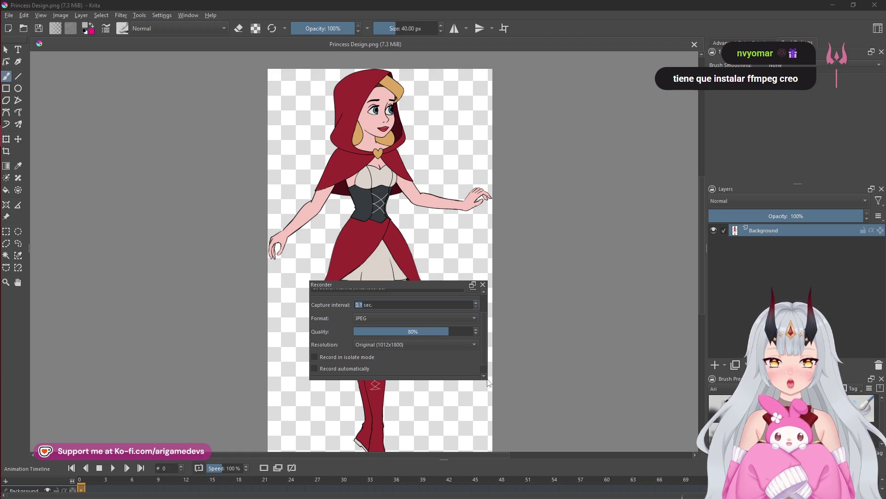
left_click_drag(489, 382, 585, 411)
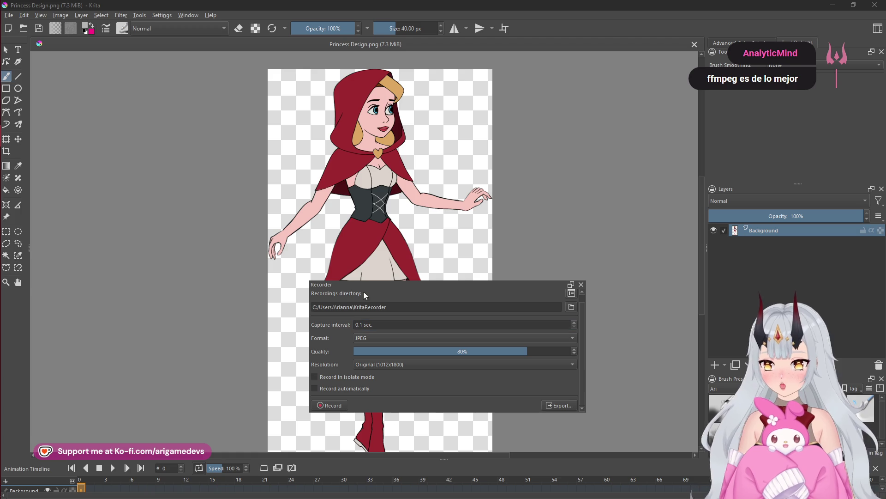
mouse_move(534, 284)
left_mouse_down()
mouse_move(677, 279)
mouse_move(763, 200)
mouse_move(781, 263)
mouse_move(788, 261)
mouse_move(755, 199)
mouse_move(763, 198)
left_mouse_up()
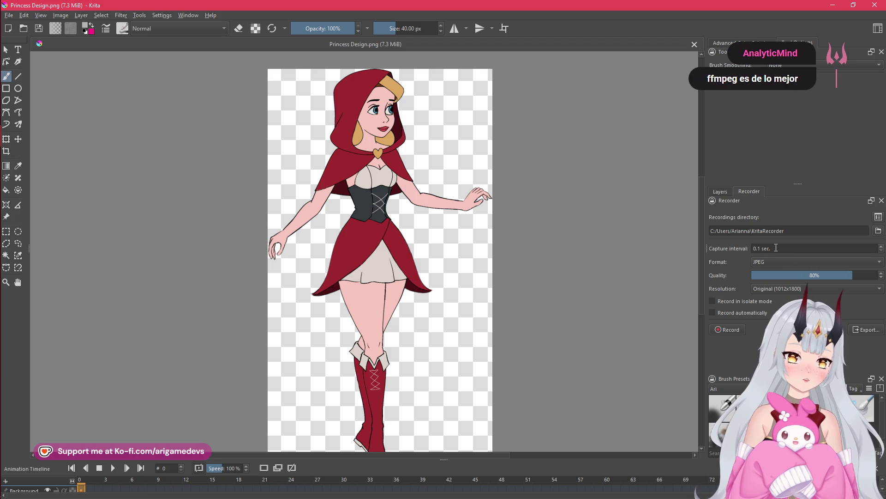
left_click(782, 263)
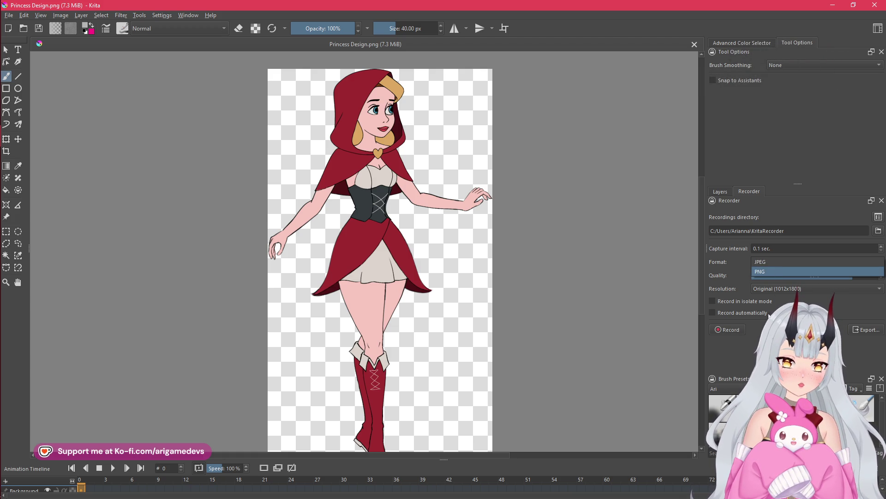
key("Escape")
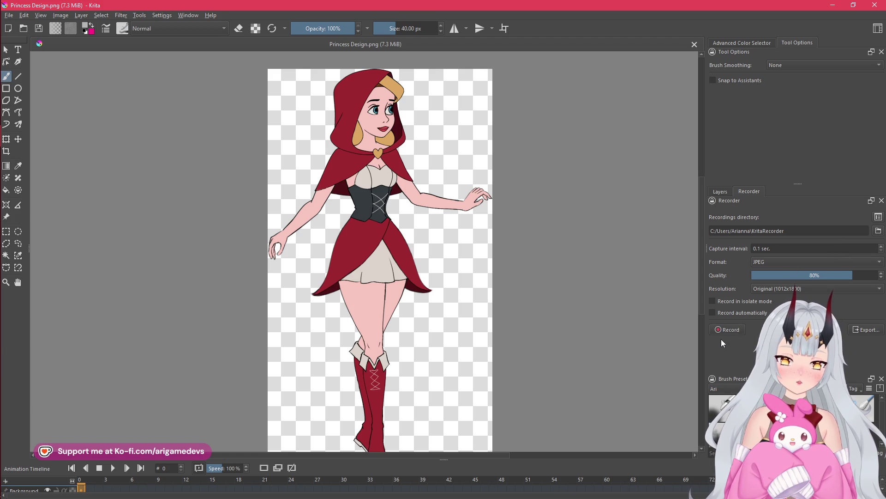
mouse_move(2, 217)
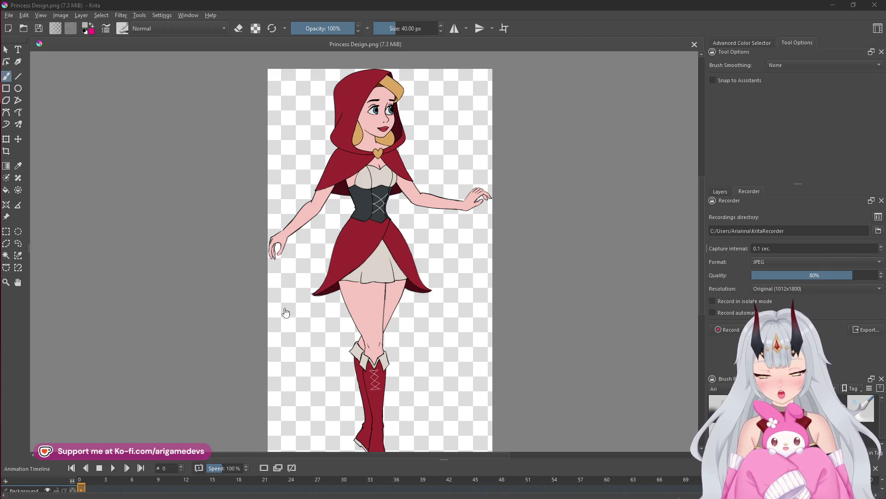
left_click(14, 136)
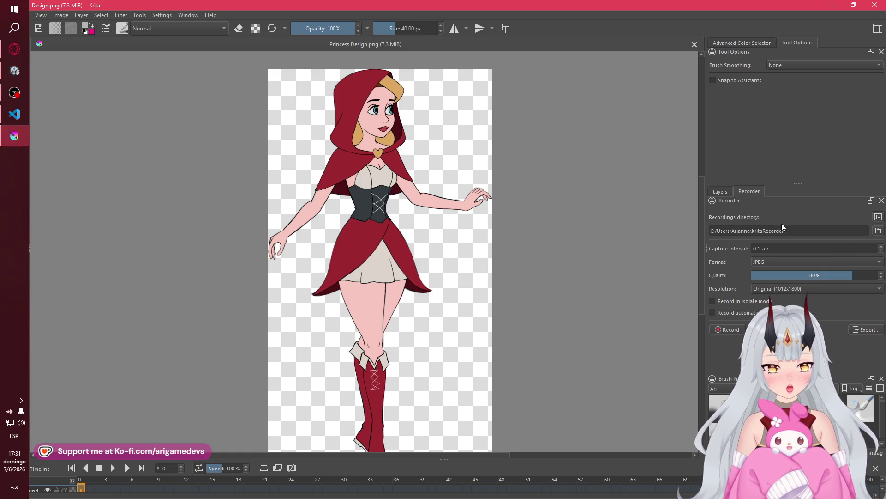
left_click(882, 246)
left_click(880, 252)
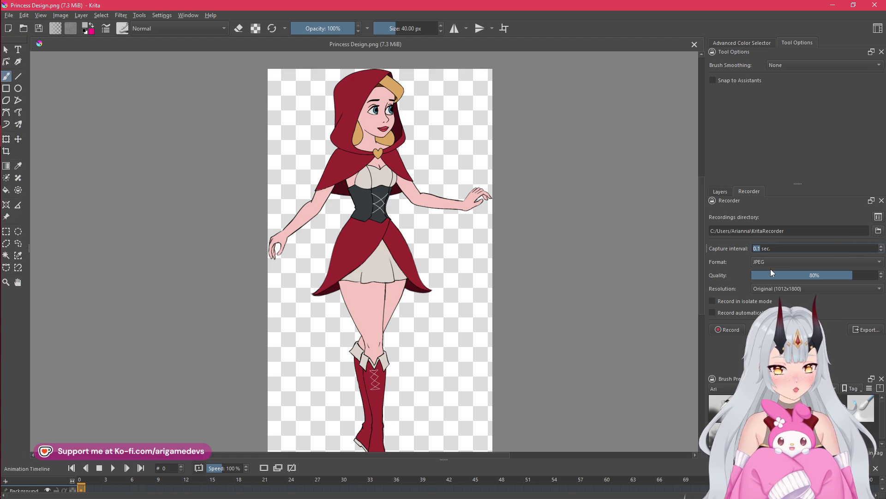
left_click(878, 220)
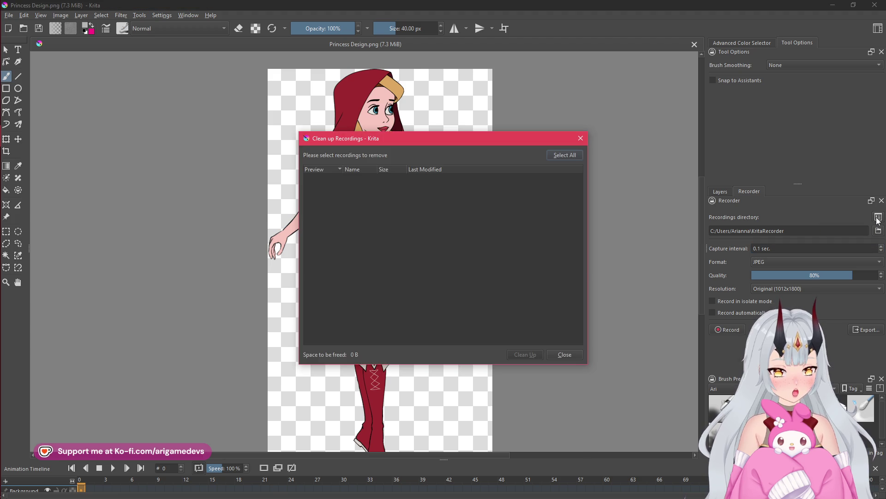
left_click(581, 138)
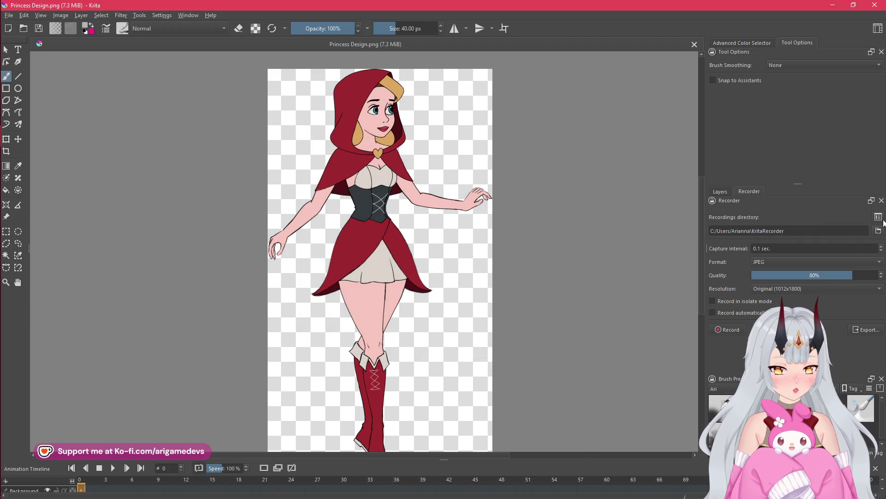
scroll(592, 277, "down", 1)
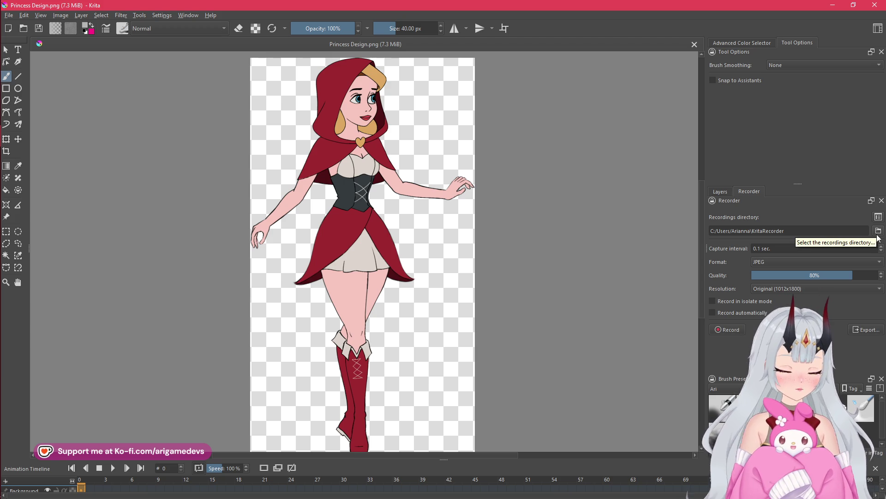
mouse_move(3, 226)
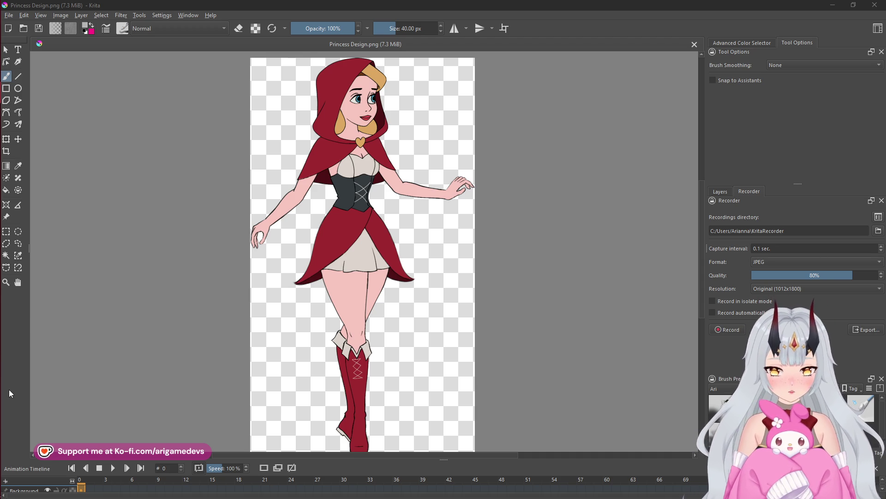
mouse_move(9, 389)
left_click(12, 143)
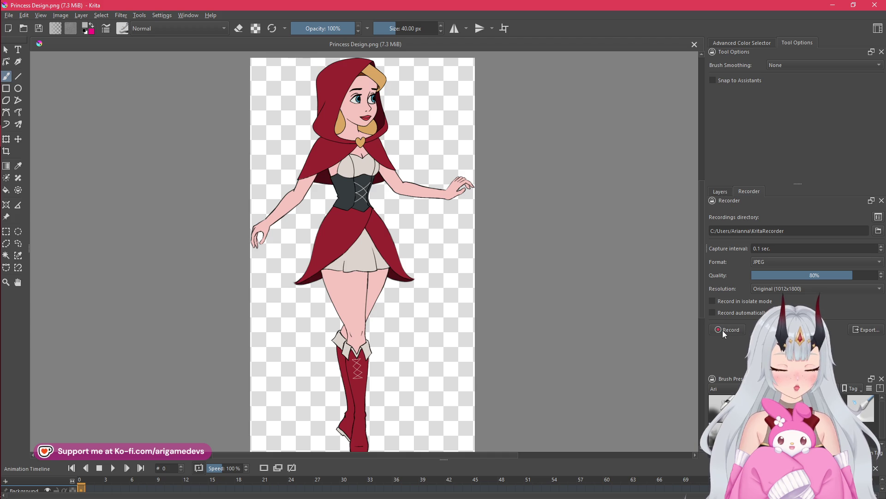
Start recording at Original 1012x1800 resolution with a dark colour and a 2 px brush.
left_click(771, 288)
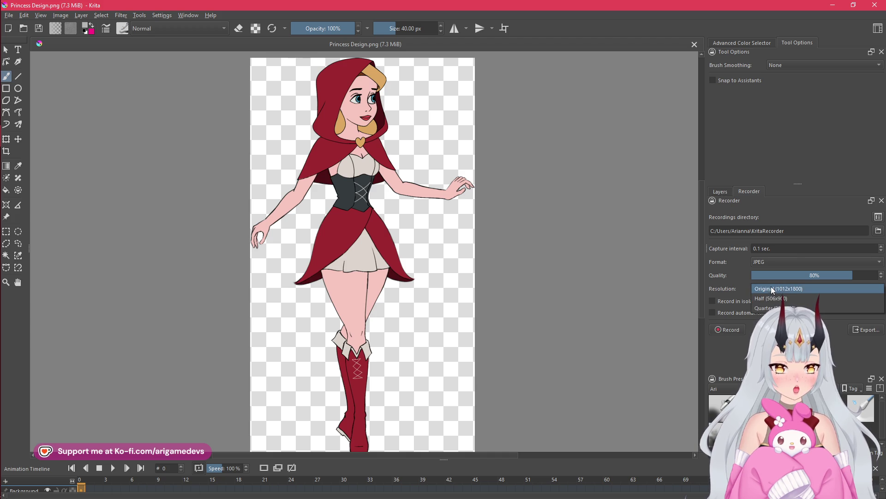
left_click(771, 288)
left_click(727, 331)
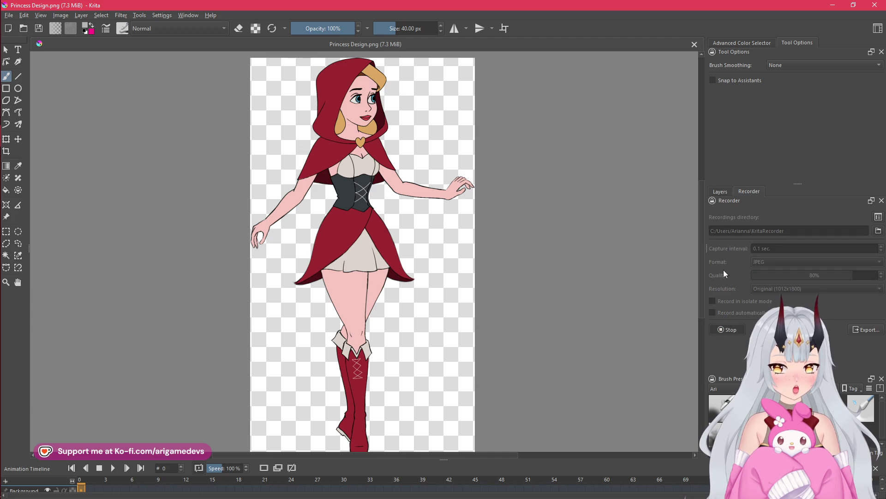
left_click(738, 43)
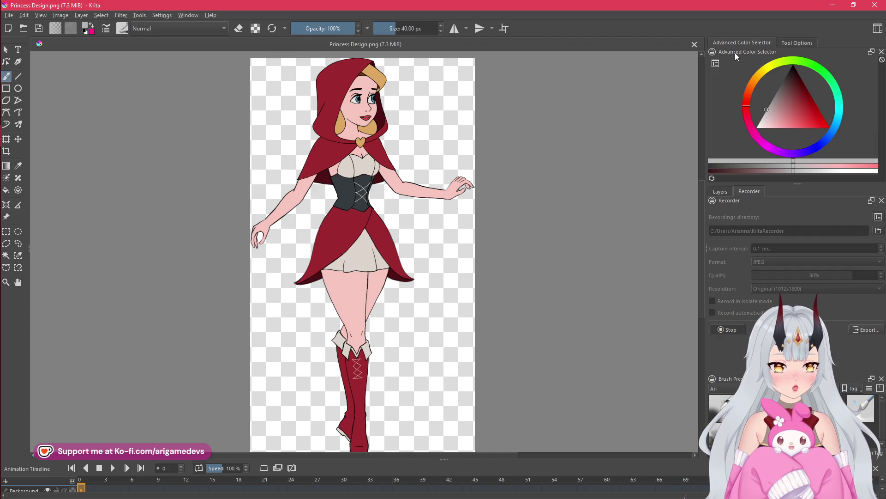
left_click_drag(802, 87, 802, 50)
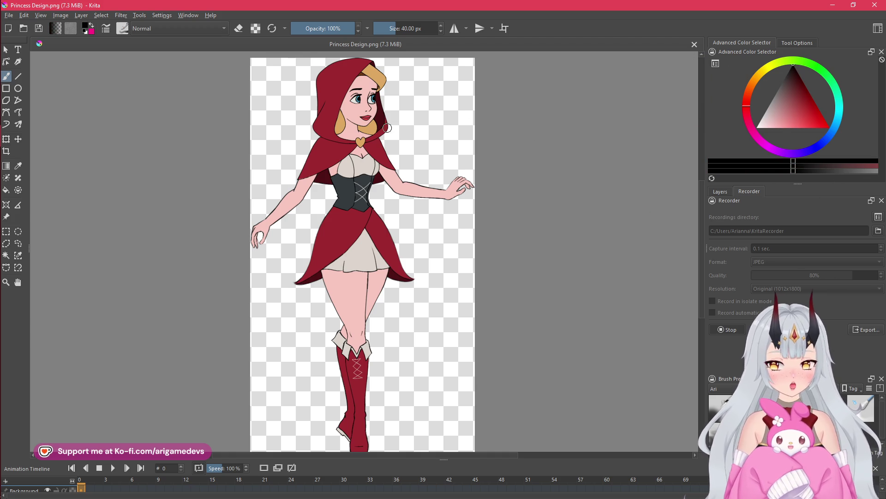
scroll(356, 99, "up", 5)
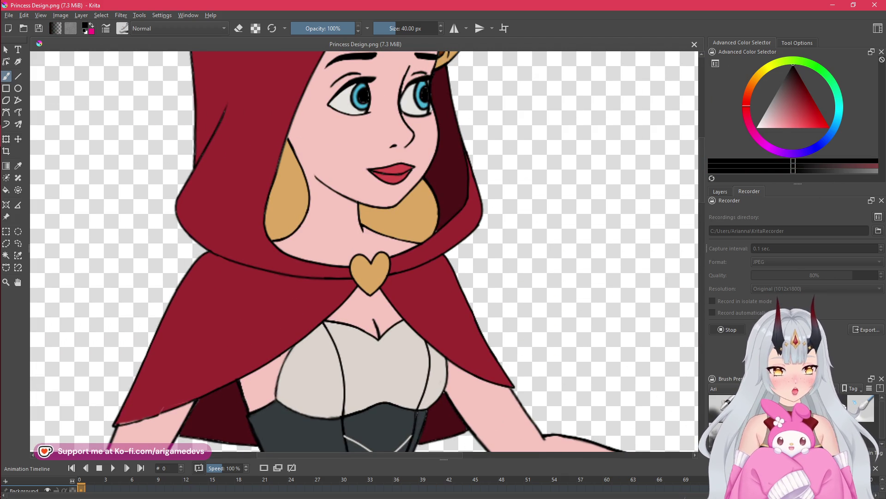
mouse_move(356, 168)
left_mouse_down()
mouse_move(369, 165)
mouse_move(357, 164)
left_mouse_up()
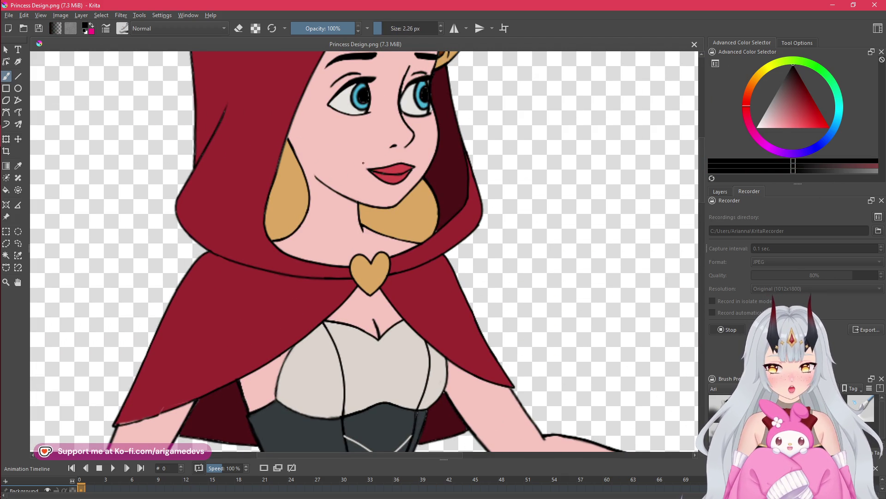
Draw a small drool loop below the princess's lips.
mouse_move(378, 59)
left_mouse_down()
mouse_move(396, 107)
mouse_move(435, 103)
left_mouse_up()
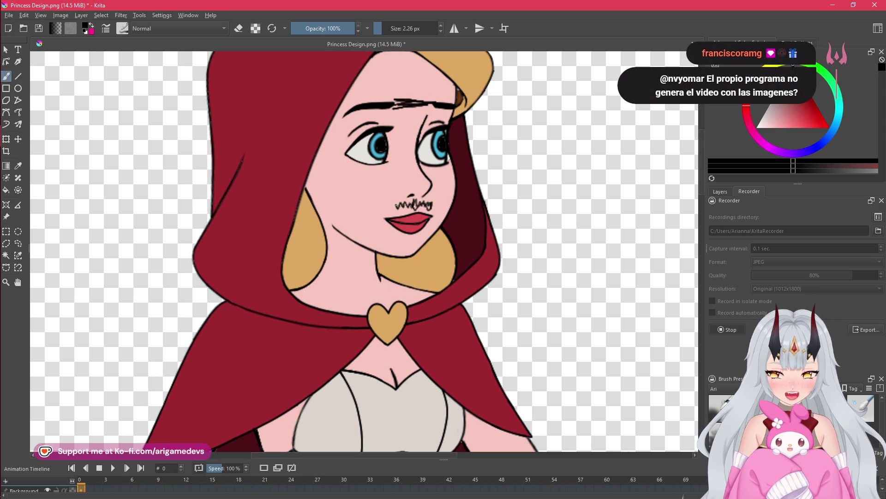
scroll(415, 189, "down", 4)
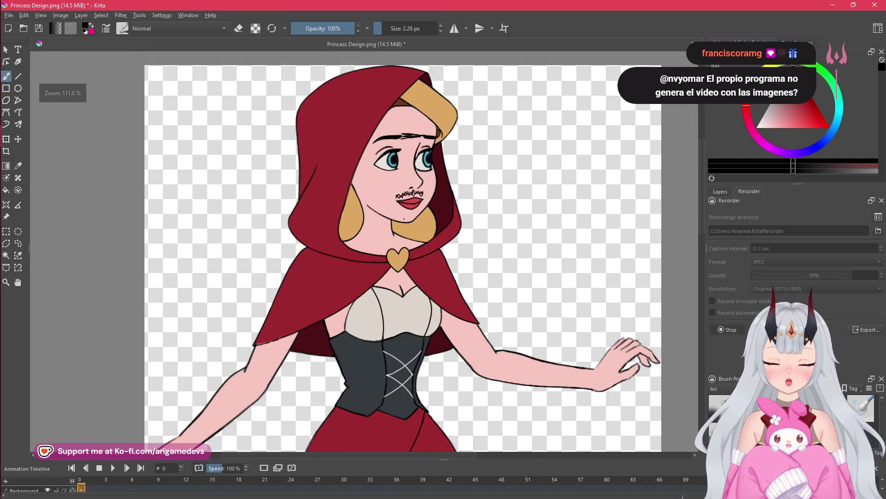
scroll(415, 188, "up", 2)
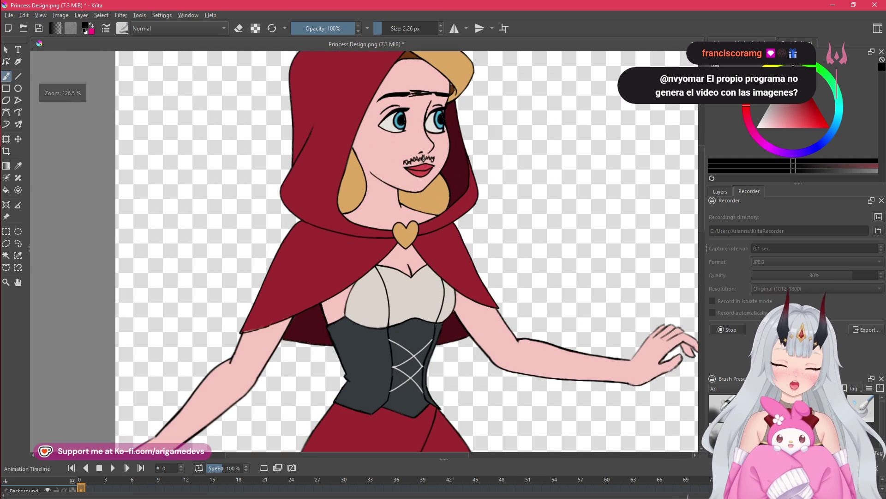
scroll(435, 172, "up", 3)
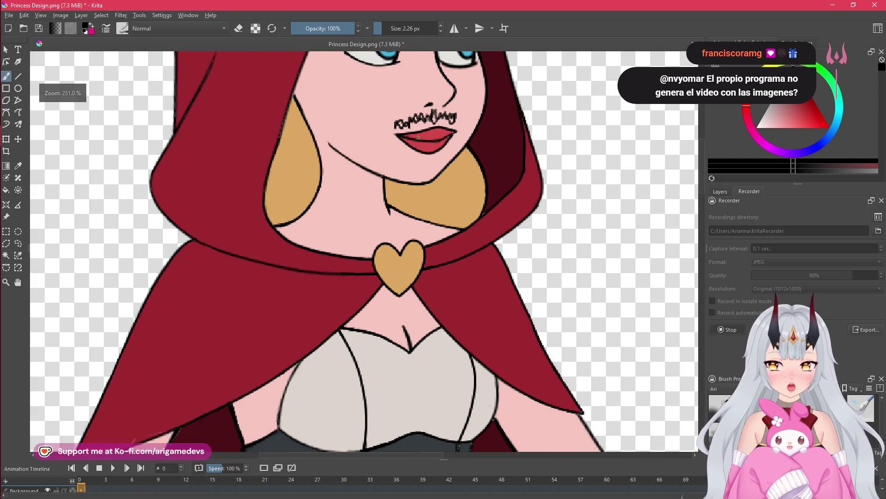
left_click_drag(419, 138, 413, 152)
scroll(426, 166, "down", 1)
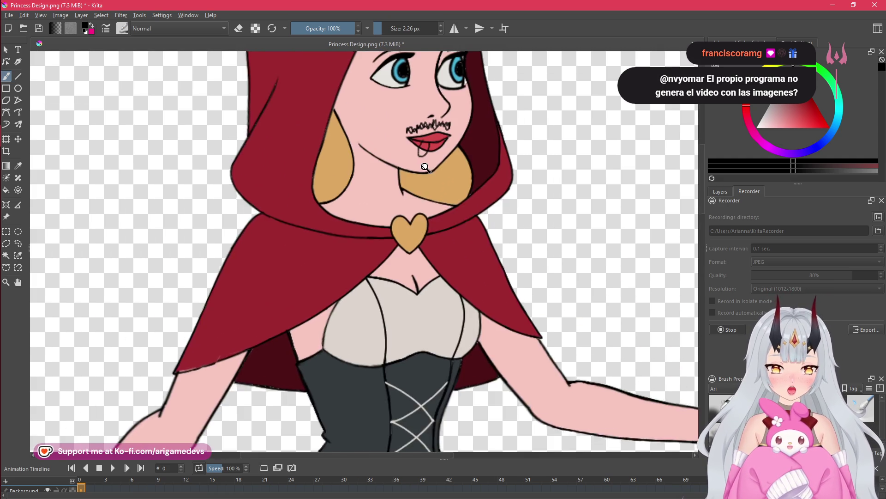
Hatch dark strokes onto the right cheek, then stop the timelapse recording.
left_click(798, 43)
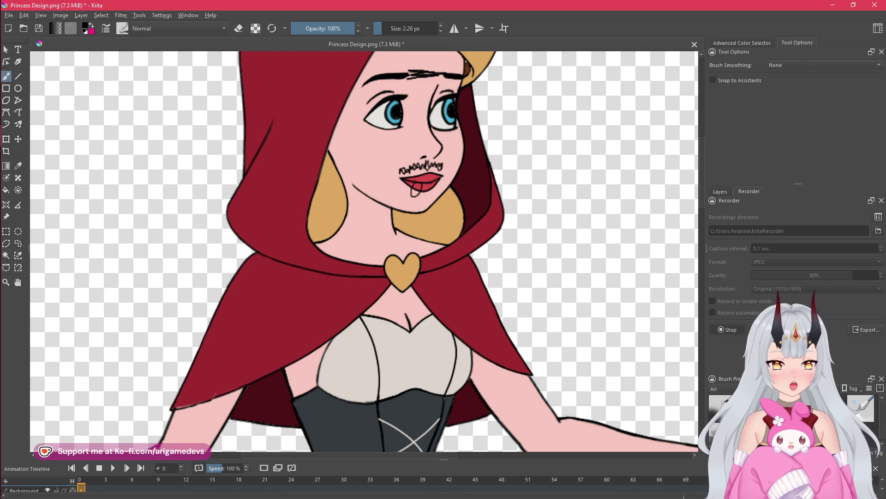
scroll(350, 135, "up", 4)
mouse_move(350, 135)
left_mouse_down()
mouse_move(349, 191)
mouse_move(351, 177)
mouse_move(362, 183)
left_mouse_up()
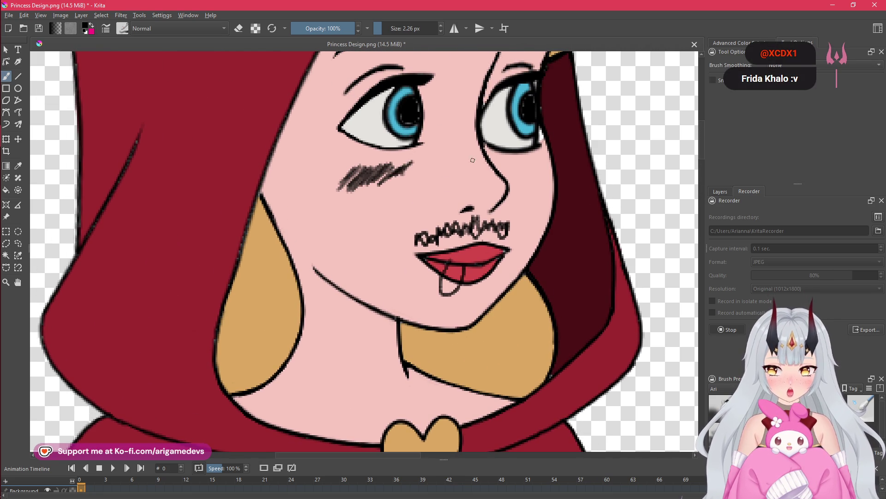
left_click_drag(510, 175, 537, 164)
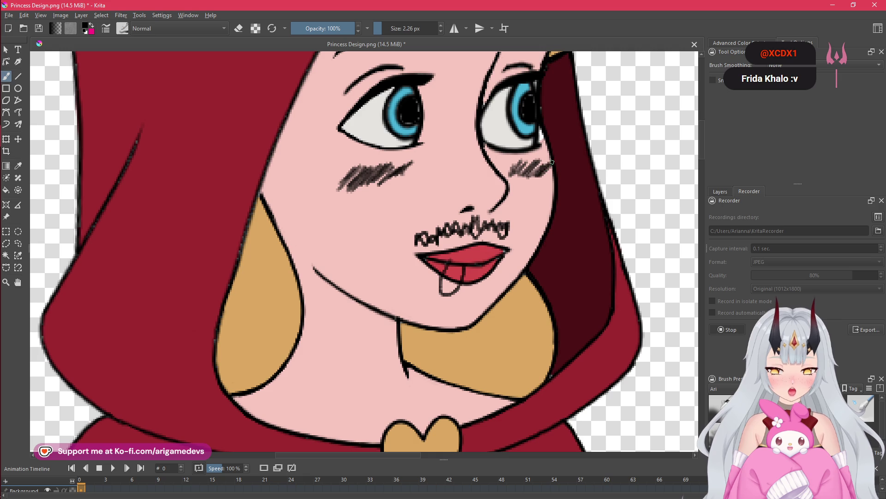
scroll(490, 161, "down", 5)
left_click_drag(490, 161, 462, 193)
left_click(726, 331)
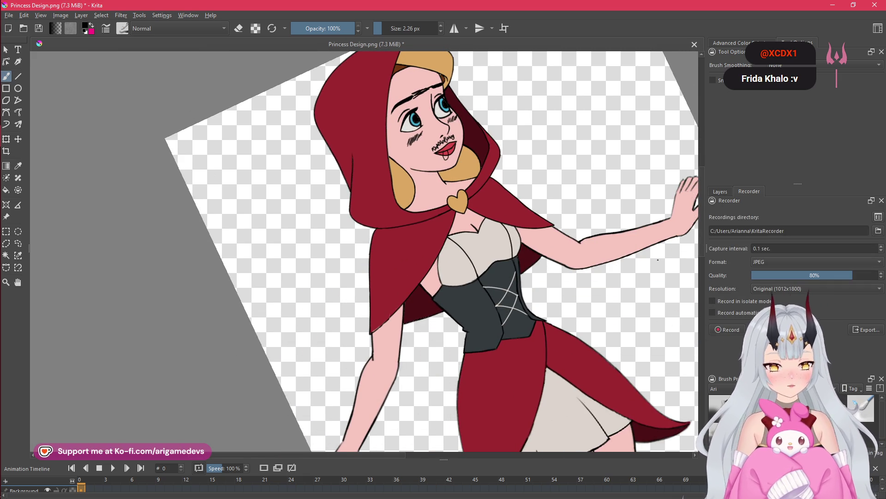
Reset the canvas rotation upright and open the saved recordings list.
key("5")
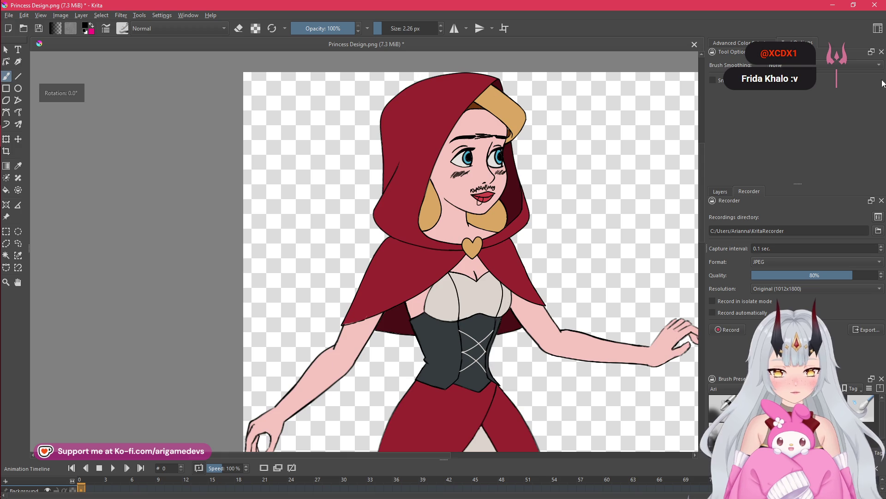
left_click(878, 217)
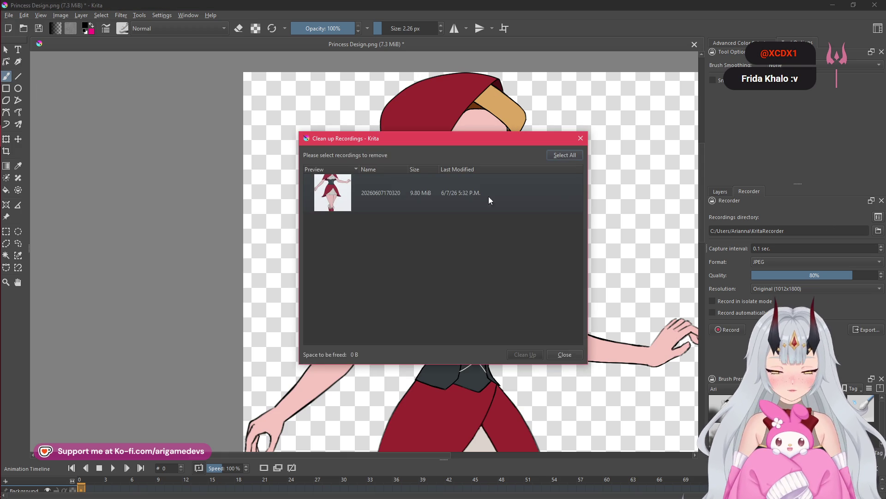
mouse_move(22, 106)
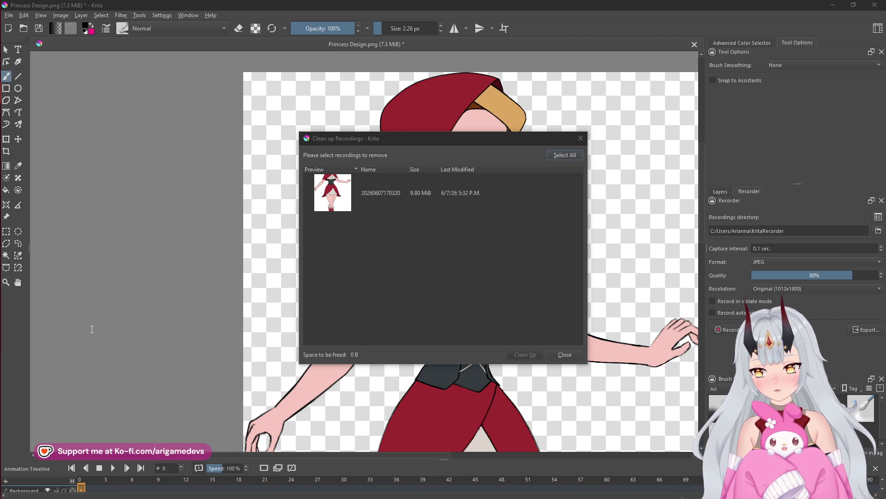
mouse_move(2, 264)
left_click(12, 136)
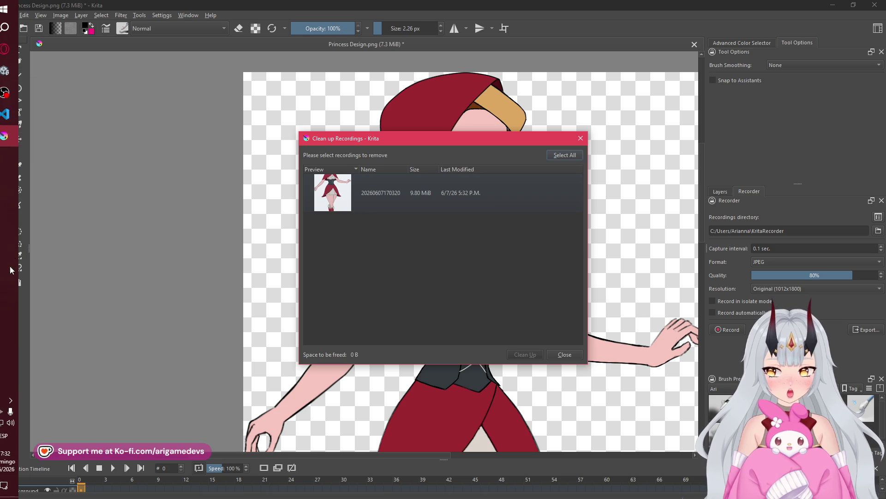
left_click(83, 263)
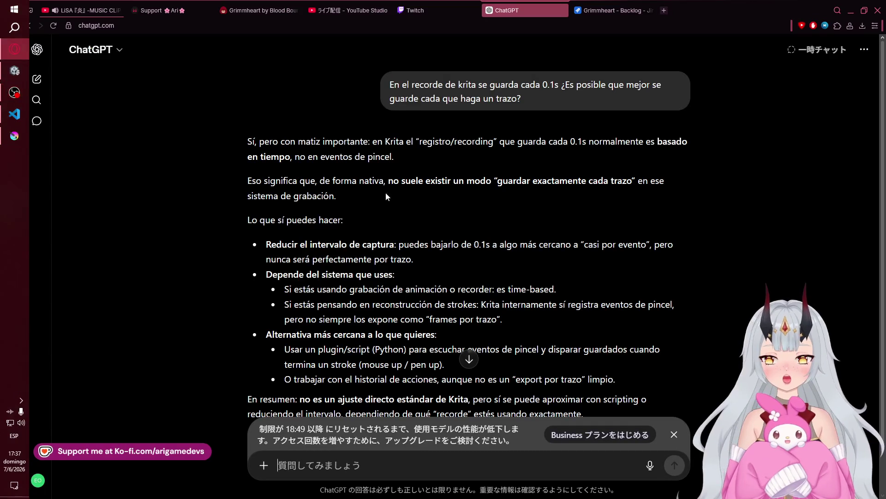
Close the usage-limit notice and scroll to the end of the per-stroke saving reply.
left_click(674, 434)
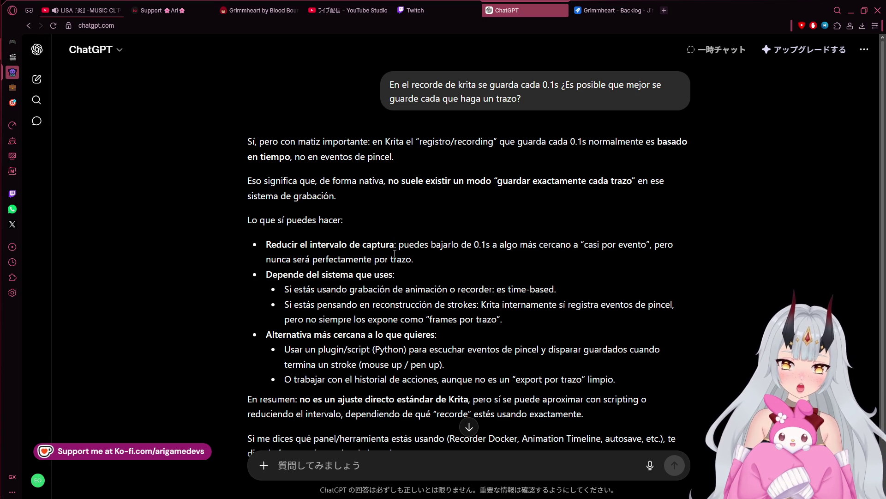
scroll(396, 295, "down", 2)
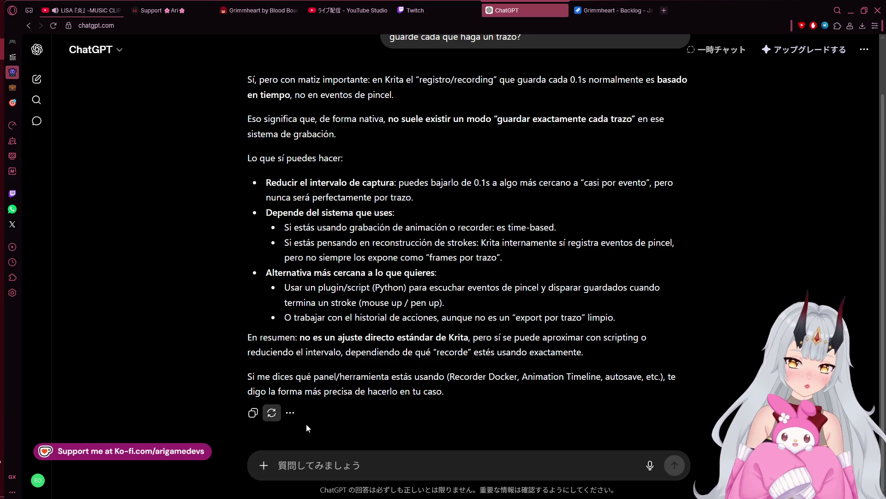
mouse_move(4, 92)
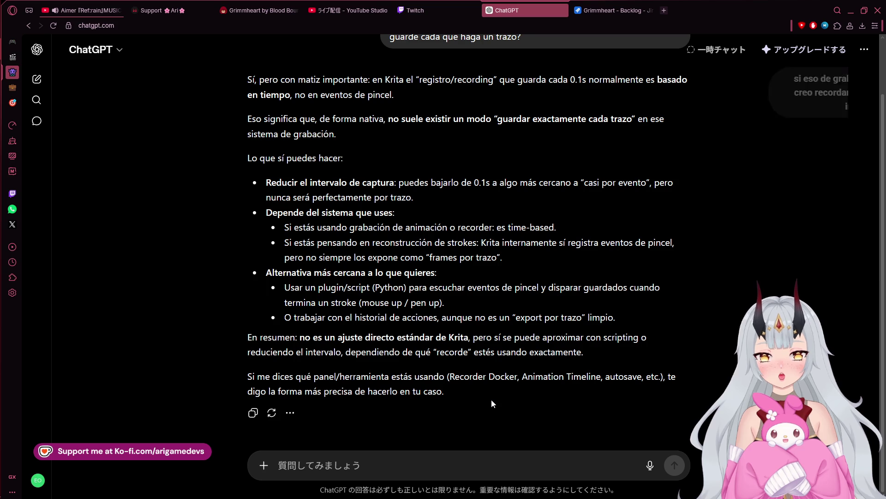
Draft that the Recorder docker was in use and ask whether other people's plugins allow it.
type("Est")
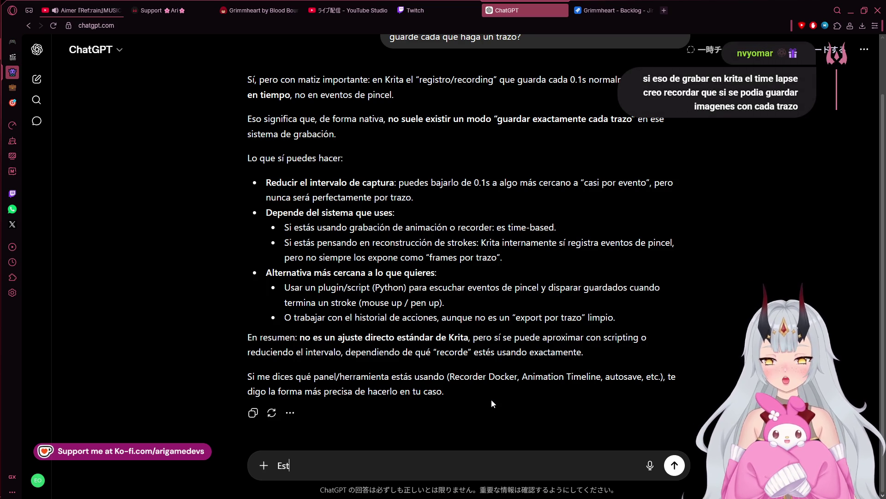
type("aba usando")
key("BackSpace")
key("BackSpace")
type("o el rec")
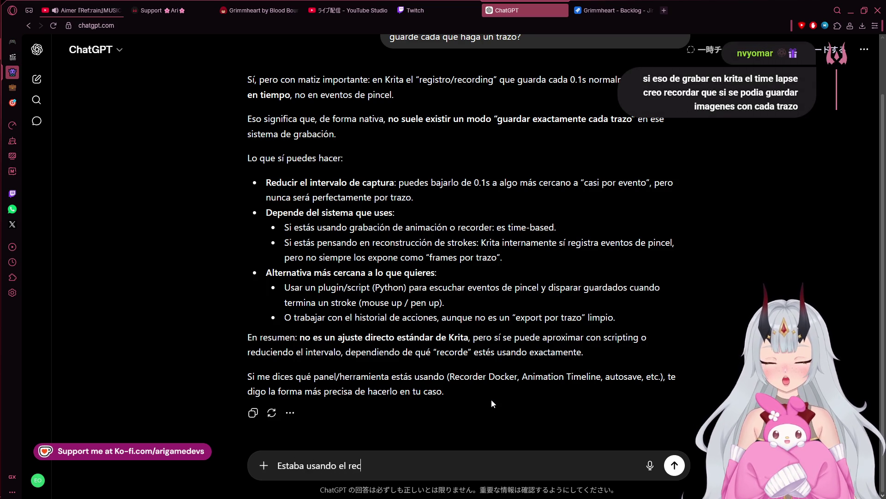
type("order docker, ")
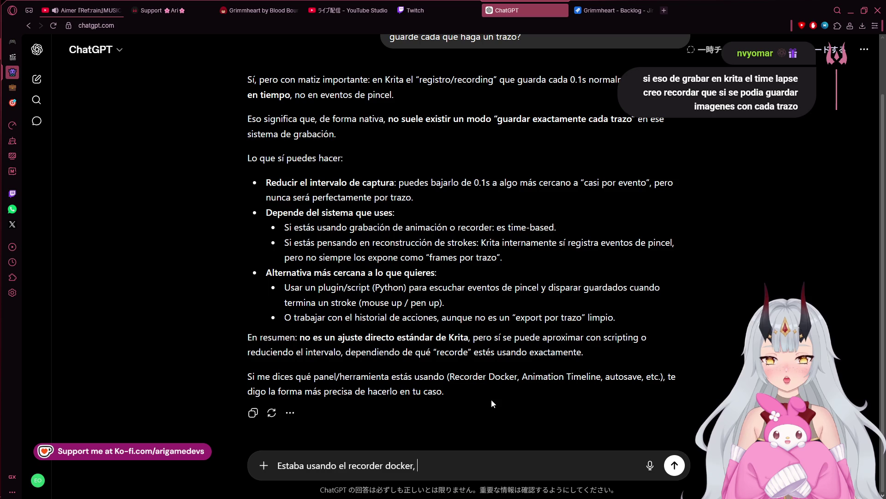
type("si ese no pu")
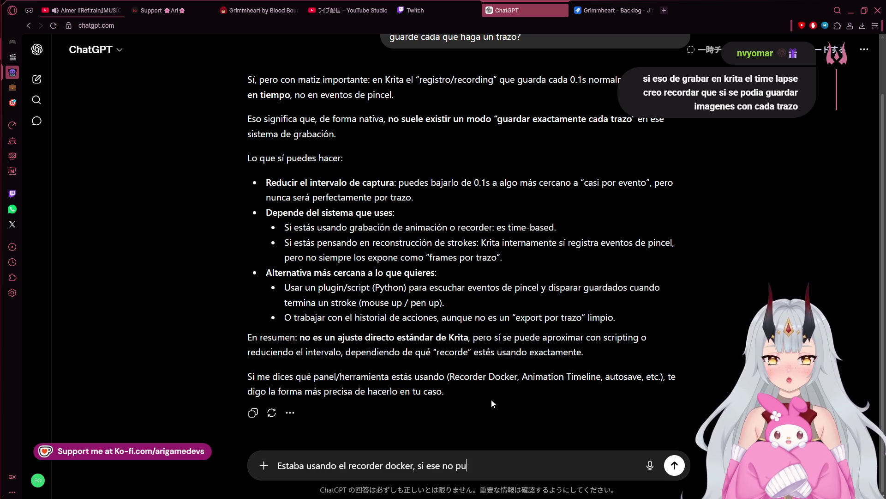
type("ede hacerlo,")
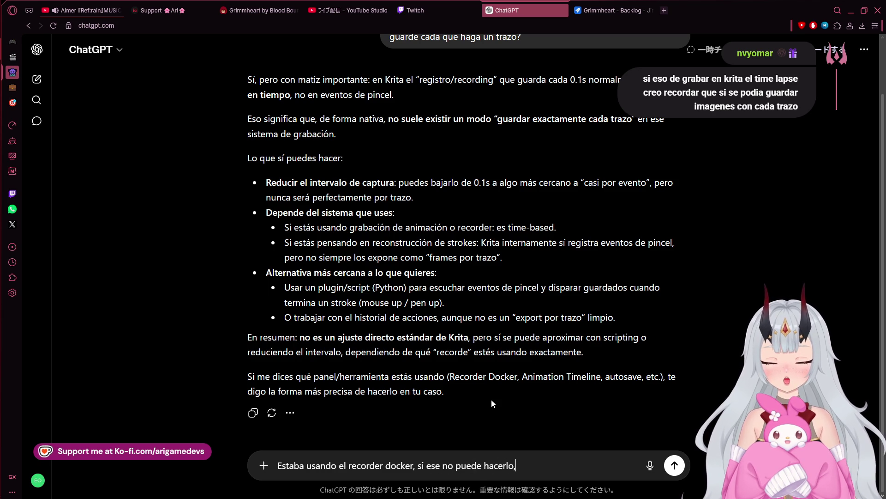
key("BackSpace")
type("¿Ha")
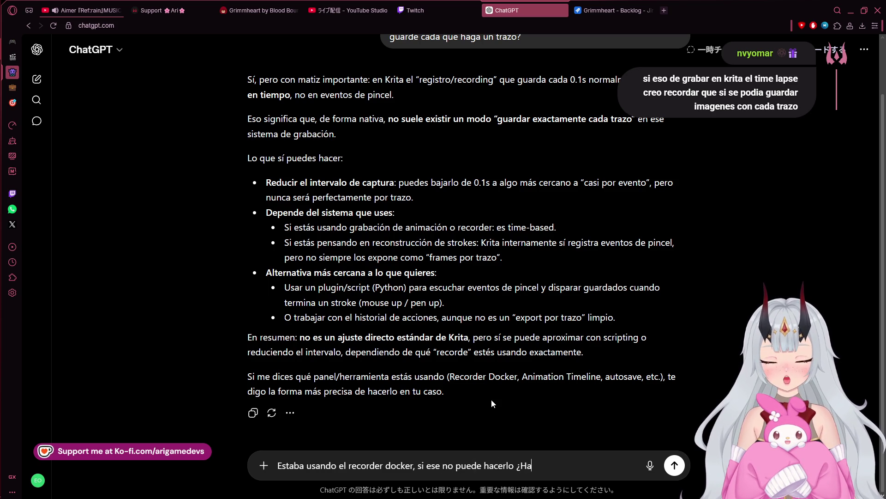
type("y c")
key("BackSpace")
key("BackSpace")
type("po")
key("BackSpace")
type("lugin")
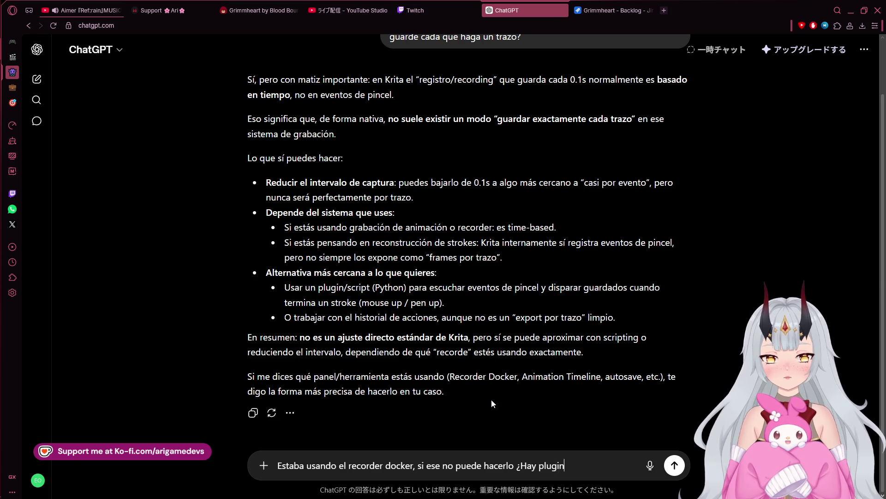
type("s de otras ")
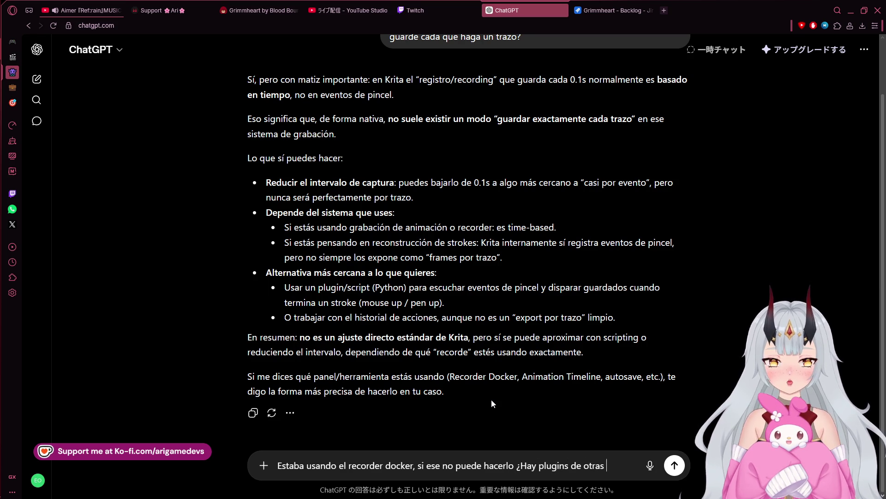
type("personas que lo per")
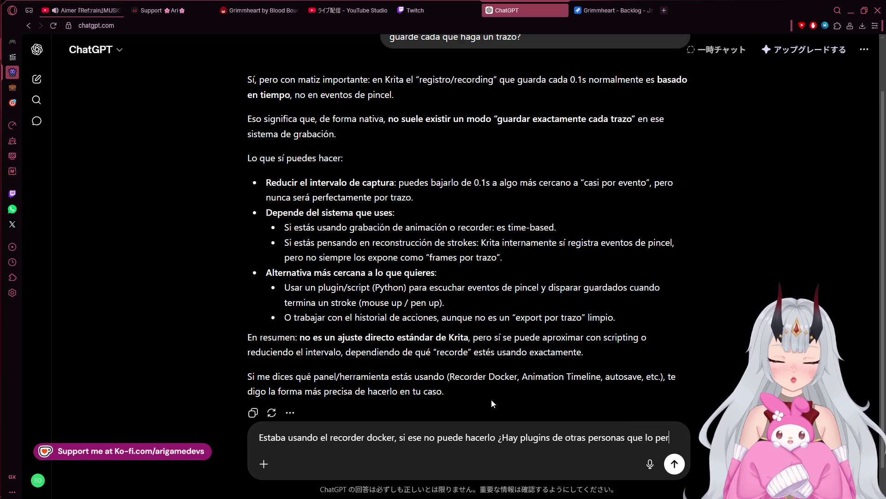
type("mitan?")
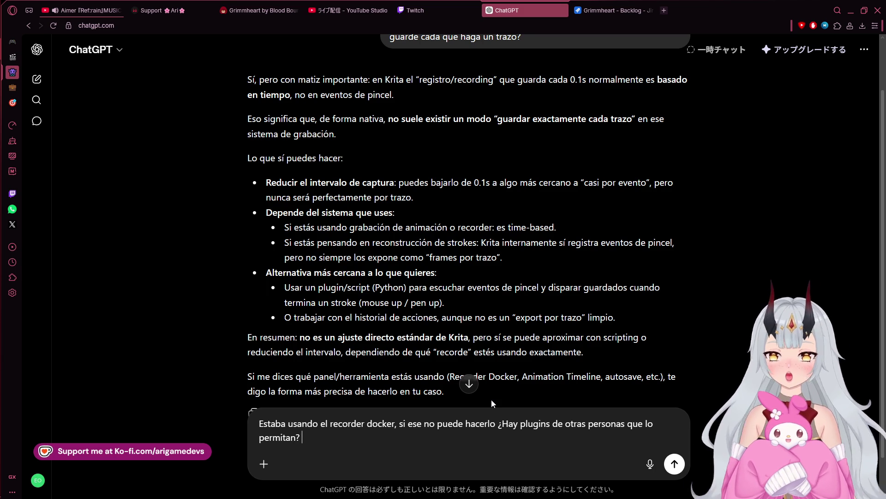
Add the line 'Guardar una imagen por stroke.' to the drafted follow-up.
type("Guardar un a")
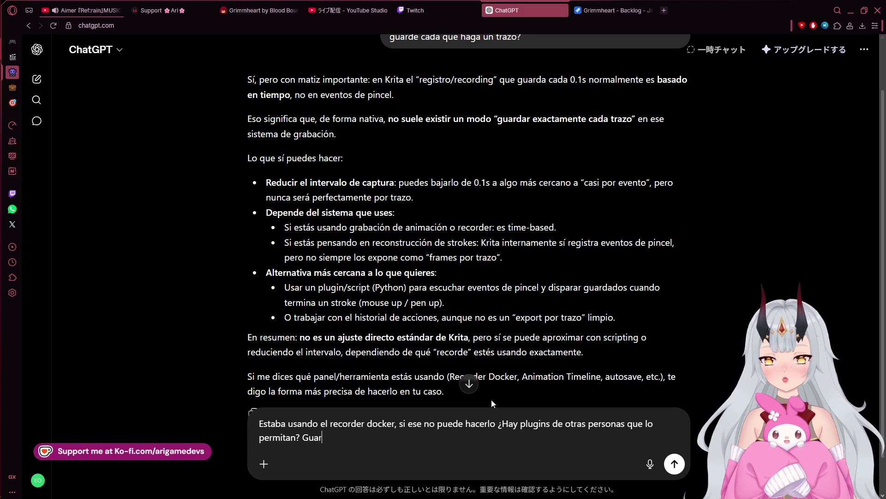
key("BackSpace")
key("BackSpace")
type("a imag")
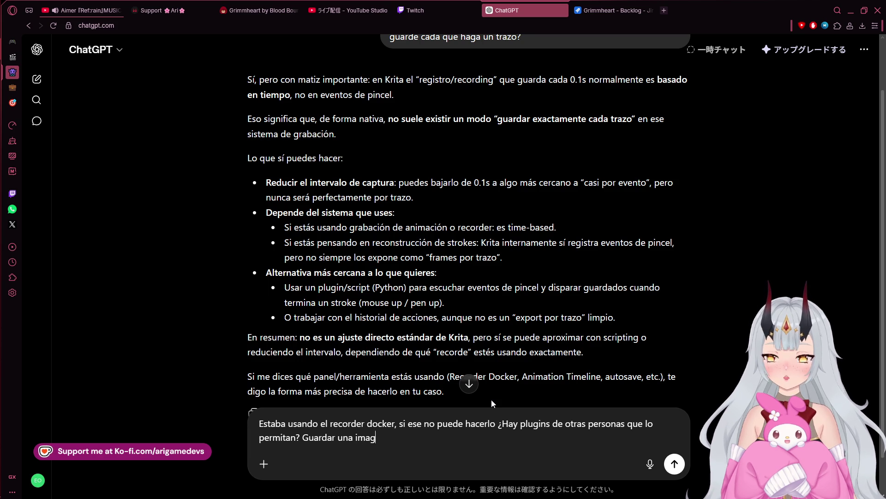
type("en por ")
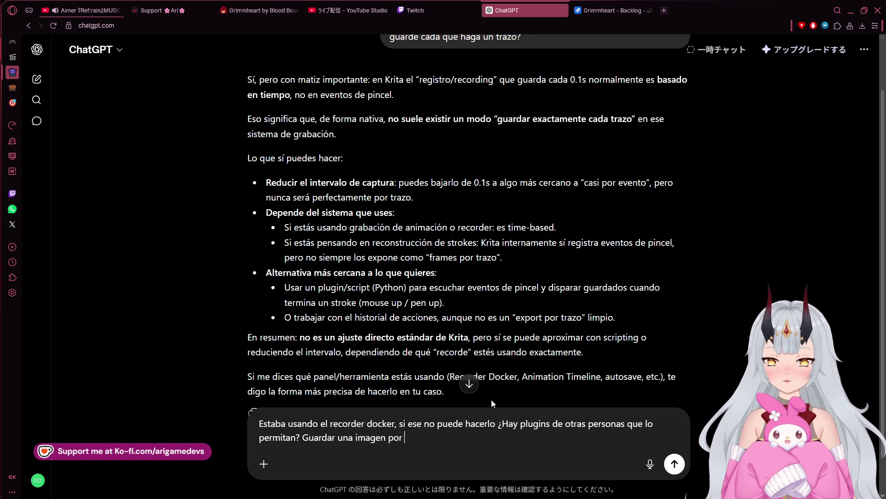
type("stroke.")
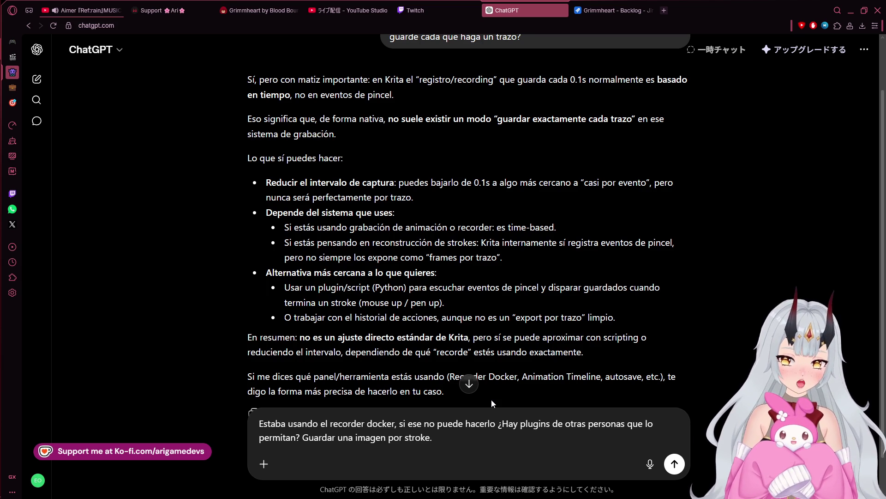
mouse_move(0, 341)
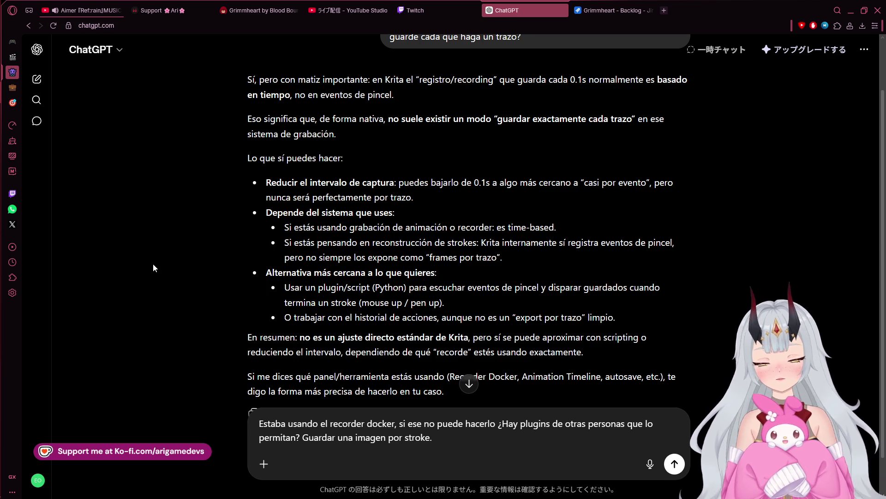
key("alt+Tab")
Replace the draft with 'Lo que realmente quiero es que deje de grabar si no estoy haciendo nada.' and send it.
key("ctrl+a")
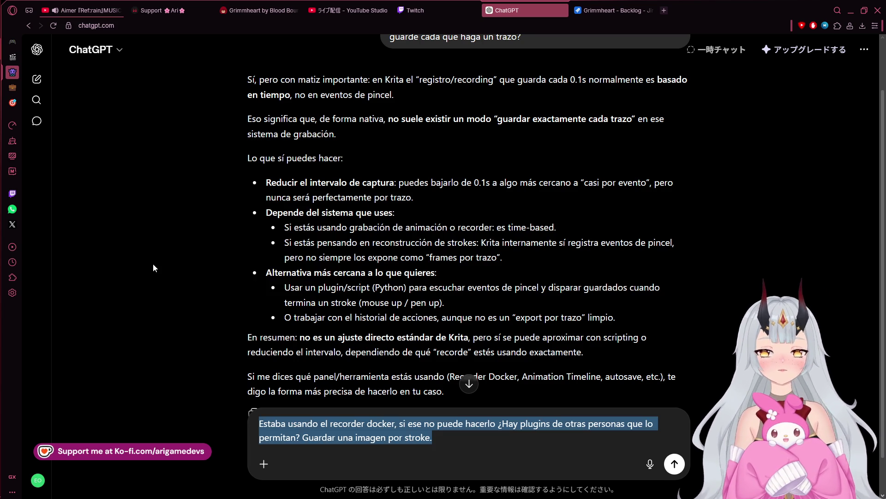
type("M")
key("BackSpace")
type("Lo que real")
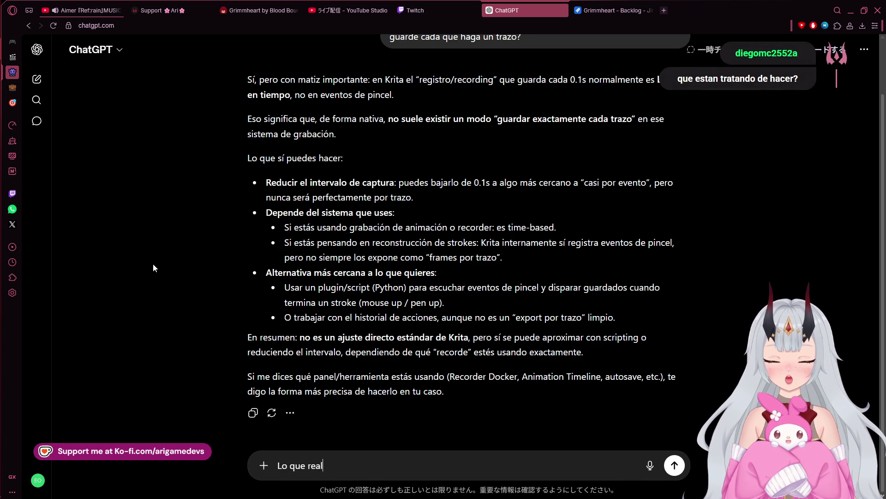
type("mente quiero es ")
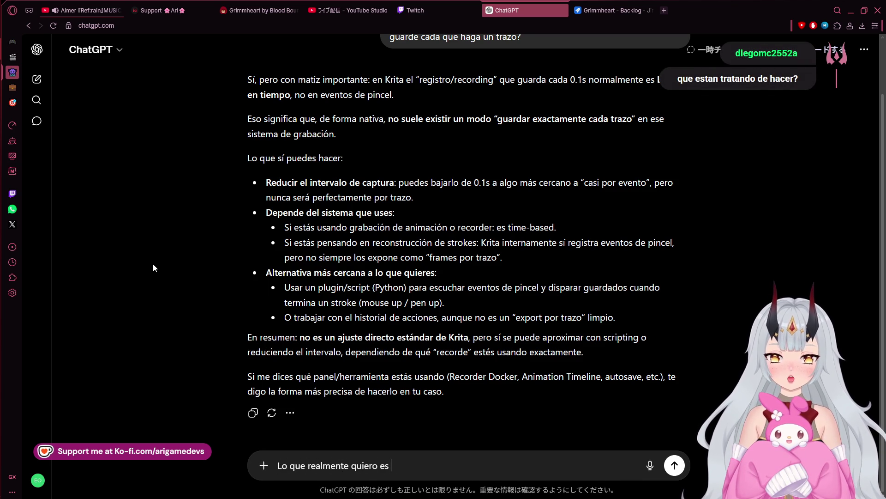
type("que dse")
key("BackSpace")
key("BackSpace")
key("BackSpace")
type("deje de grabar s")
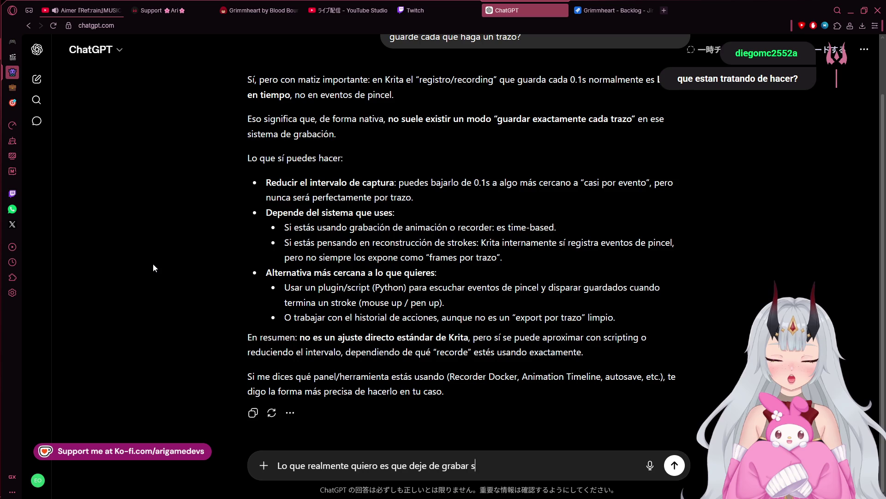
type("i no estoy haciendo")
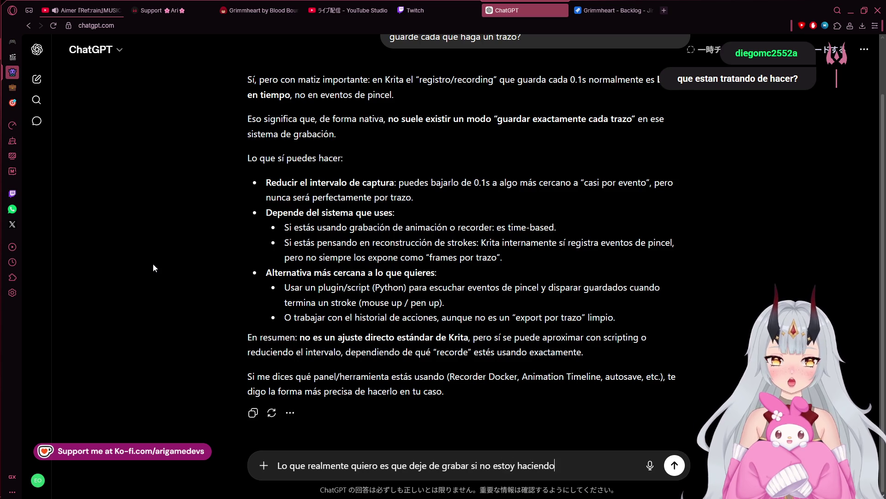
type(" nada.")
key("Return")
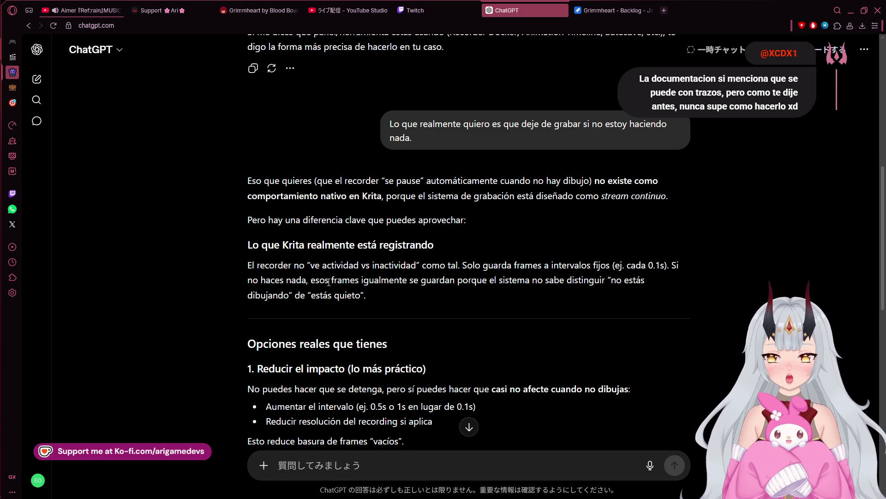
Switch from ChatGPT's reply to the Krita window with Princess Design.png.
scroll(376, 352, "up", 1)
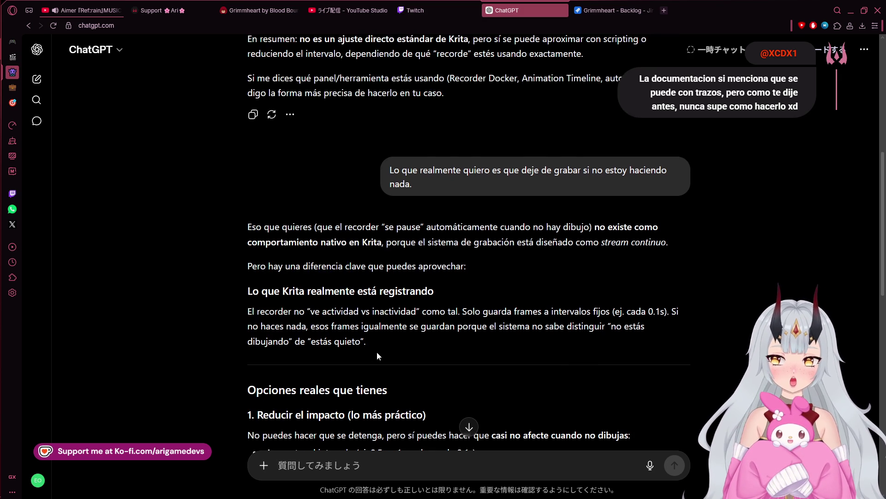
scroll(377, 350, "down", 3)
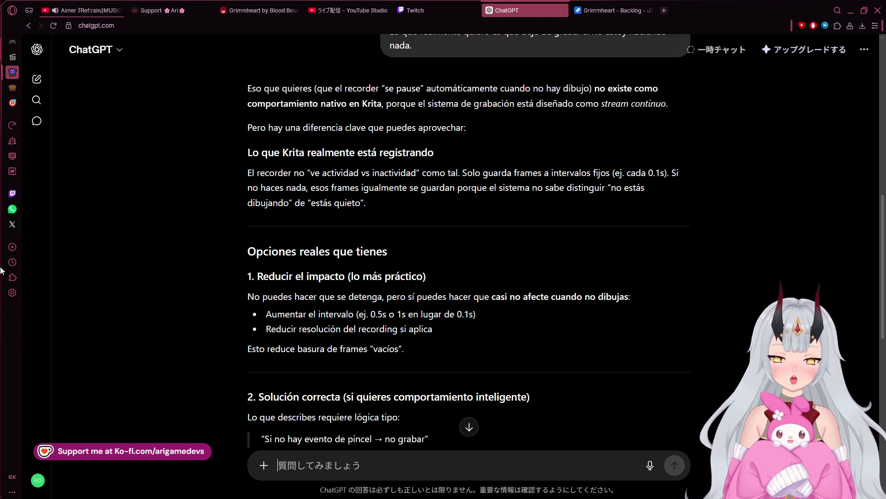
mouse_move(2, 119)
left_click(14, 136)
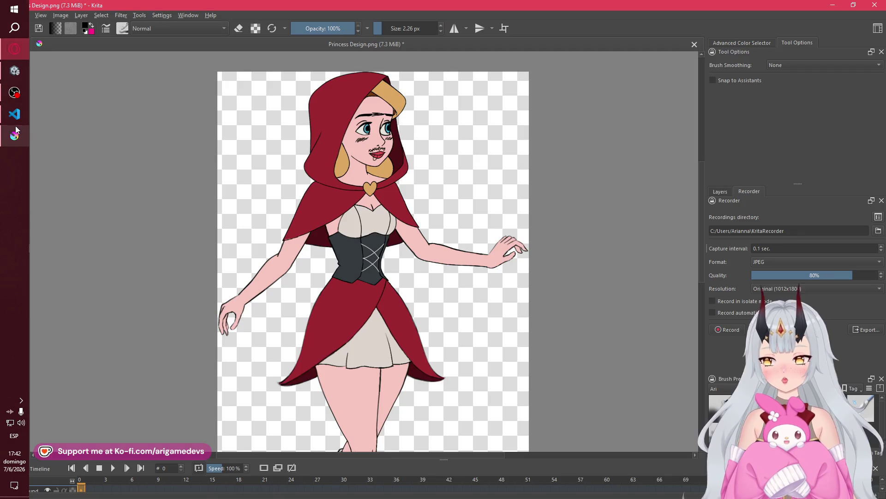
Switch from Krita back to the ChatGPT answer about the recorder not pausing natively.
mouse_move(1, 233)
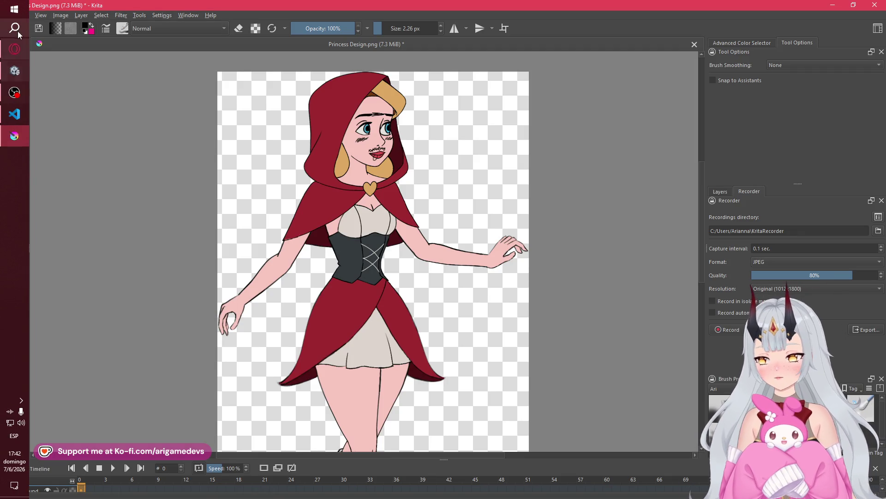
left_click(12, 50)
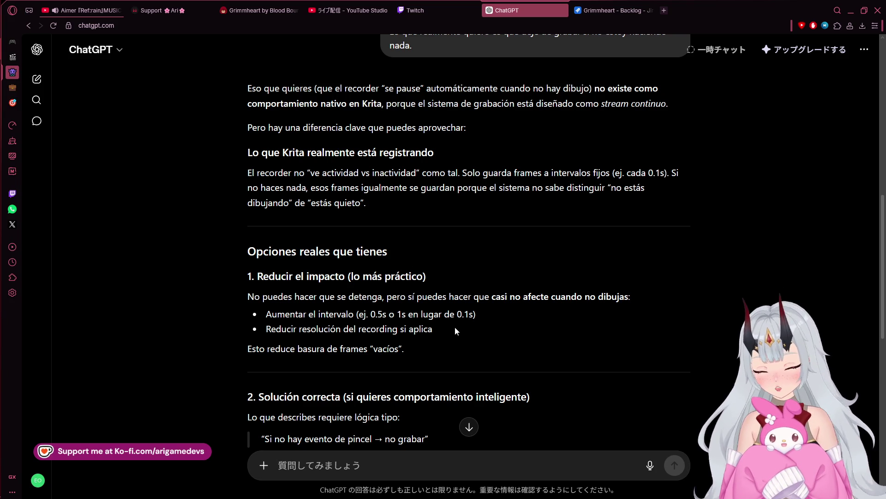
Read ChatGPT's recorder answer down to its conclusion.
scroll(456, 330, "down", 2)
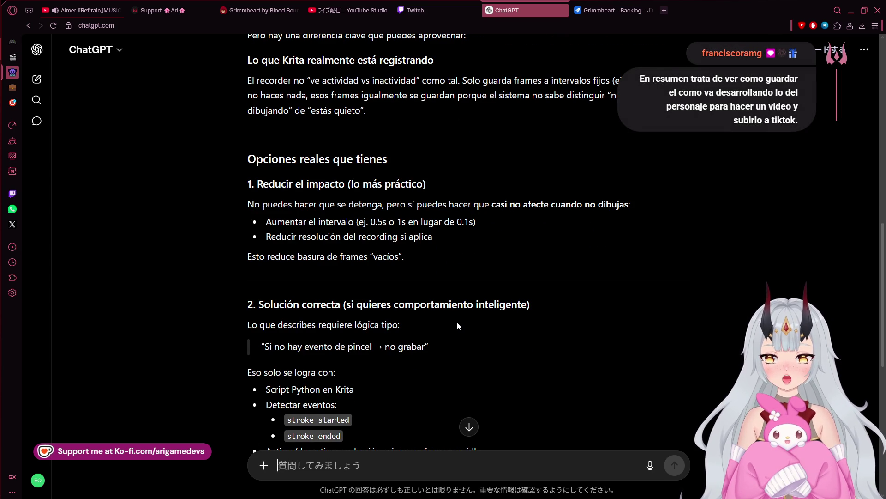
scroll(456, 325, "down", 2)
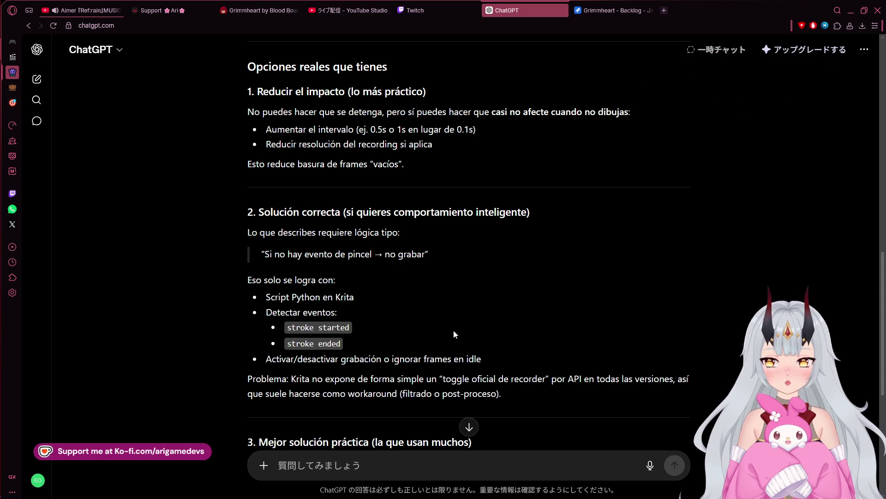
scroll(453, 330, "down", 4)
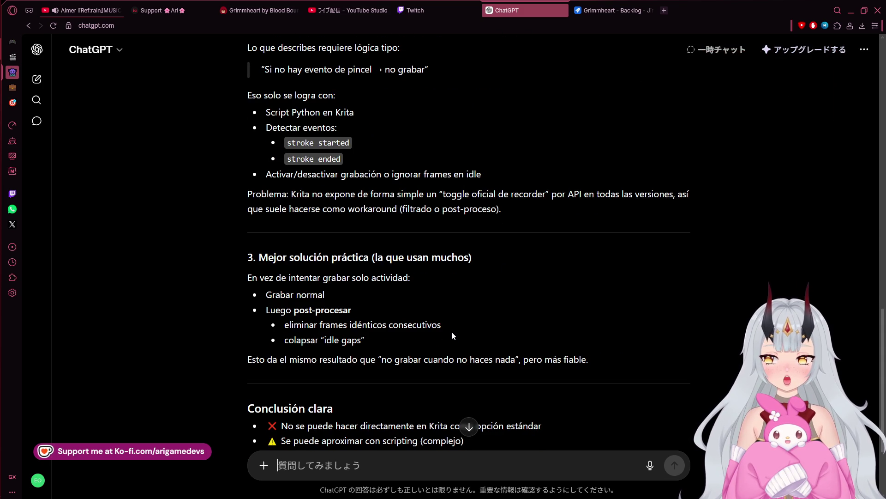
scroll(449, 327, "down", 2)
scroll(449, 329, "down", 1)
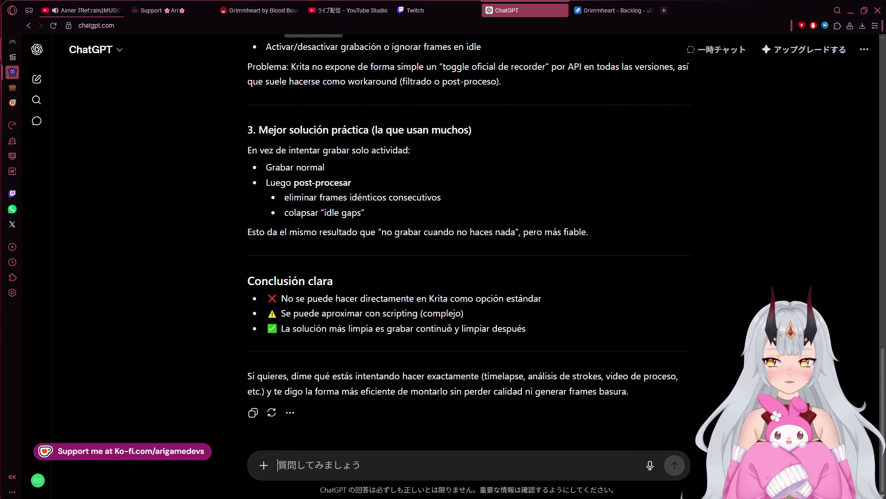
scroll(162, 251, "up", 1)
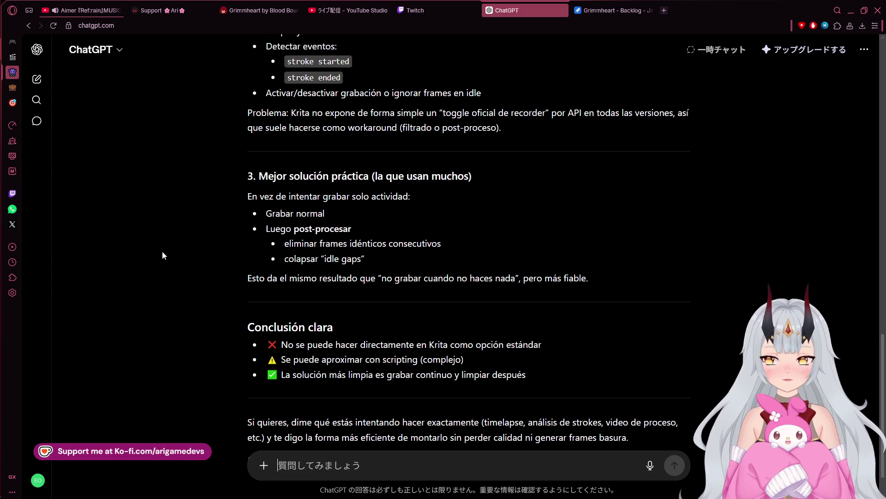
mouse_move(2, 170)
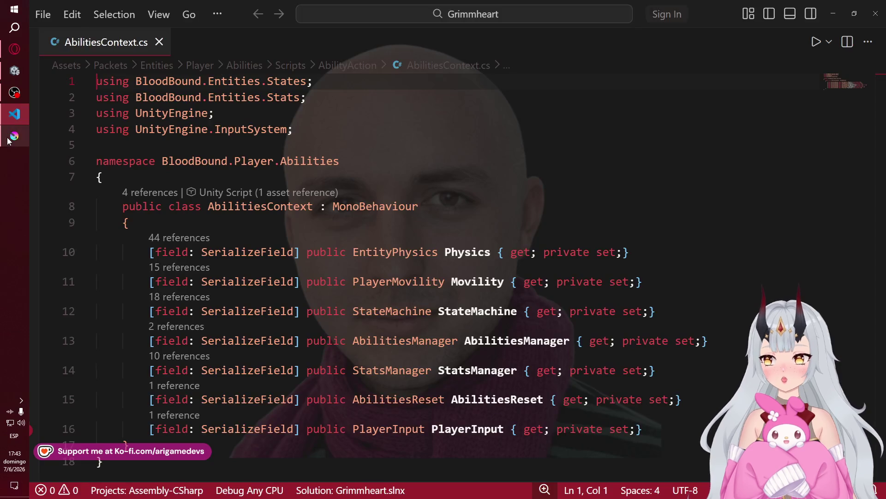
Bring Visual Studio Code with AbilitiesContext.cs to the front.
left_click(14, 92)
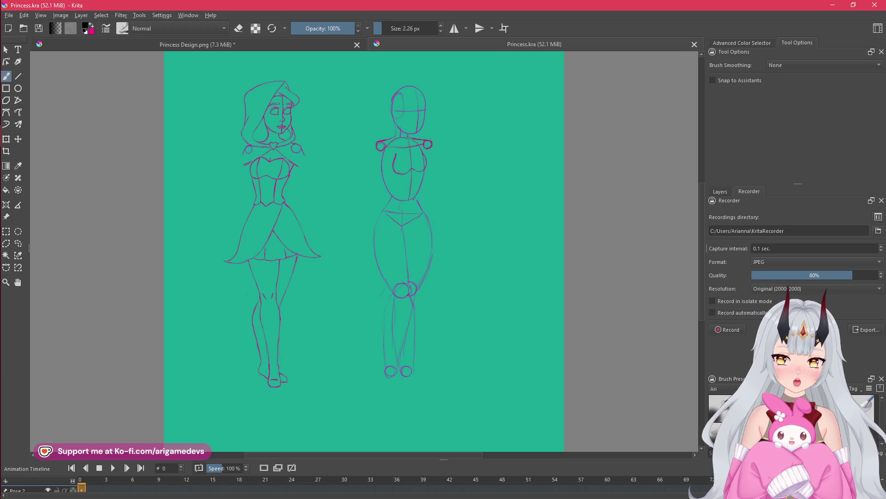
Return from Krita to the ChatGPT conversation about the recorder.
mouse_move(1, 74)
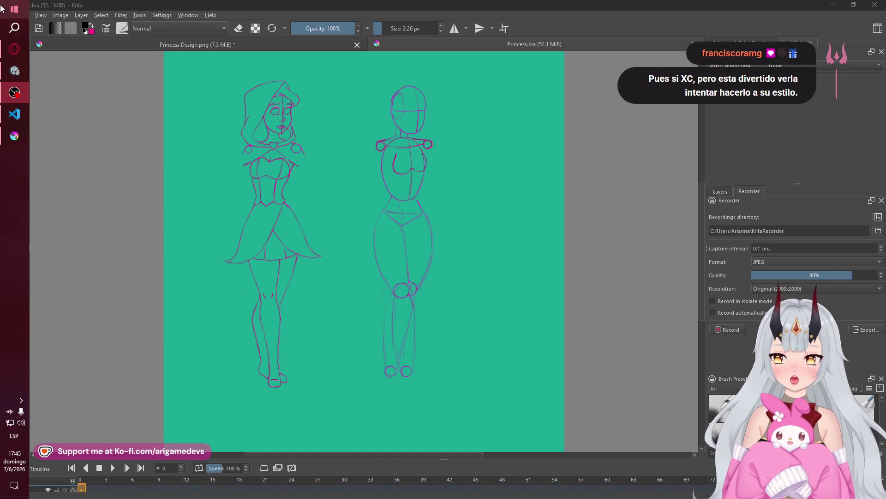
left_click(14, 49)
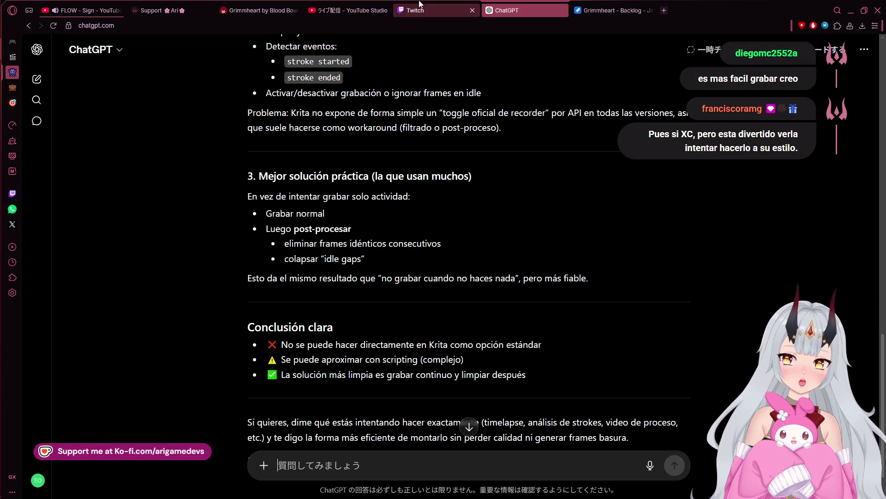
Start a message asking how feasible a self-written Python script is, with stroke events resetting a countdown timer.
scroll(448, 314, "down", 1)
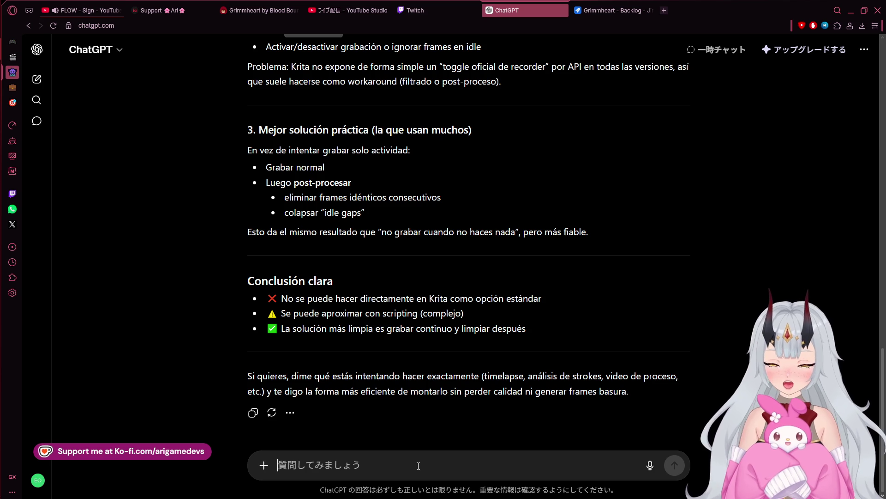
type("S")
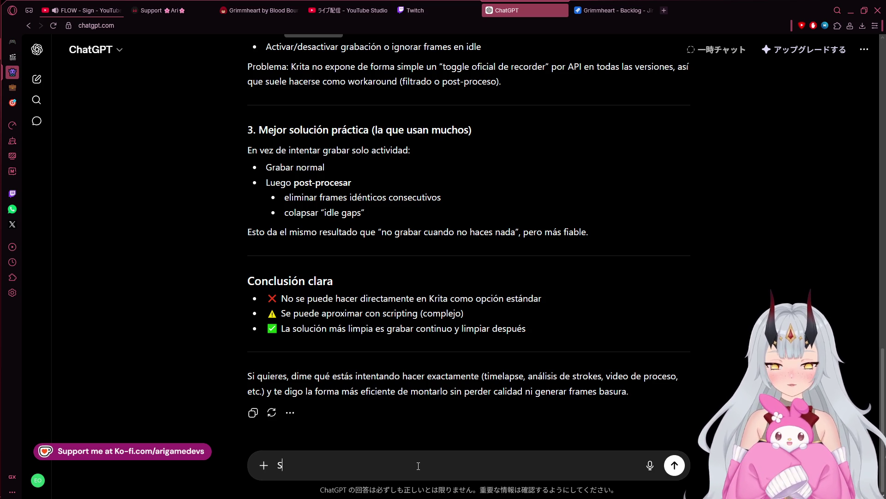
type("i hago un scrip")
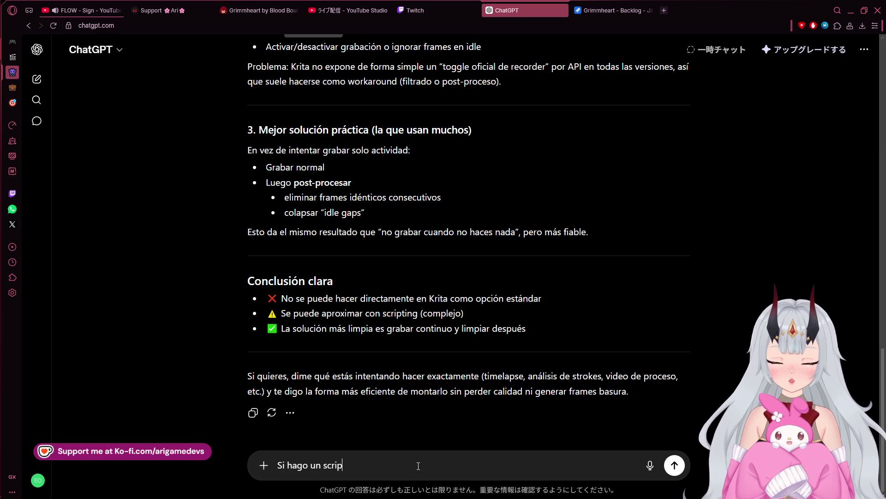
type("t de python ")
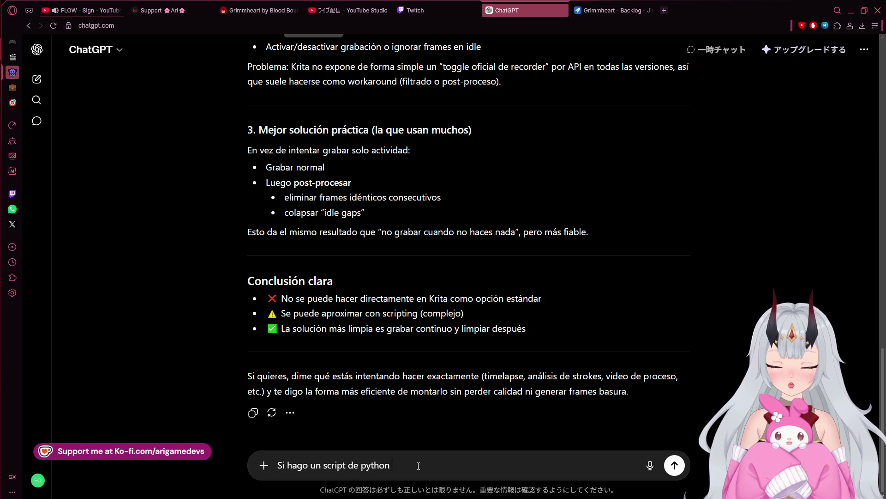
type("yo misma")
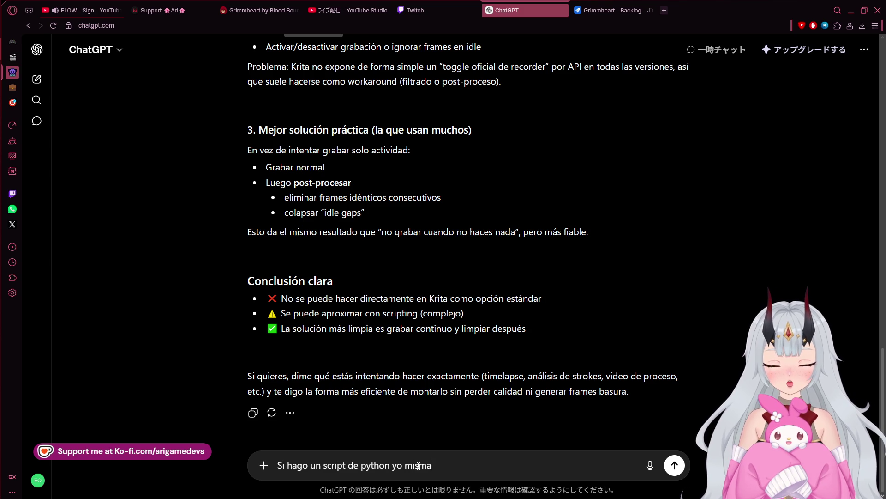
type(", est")
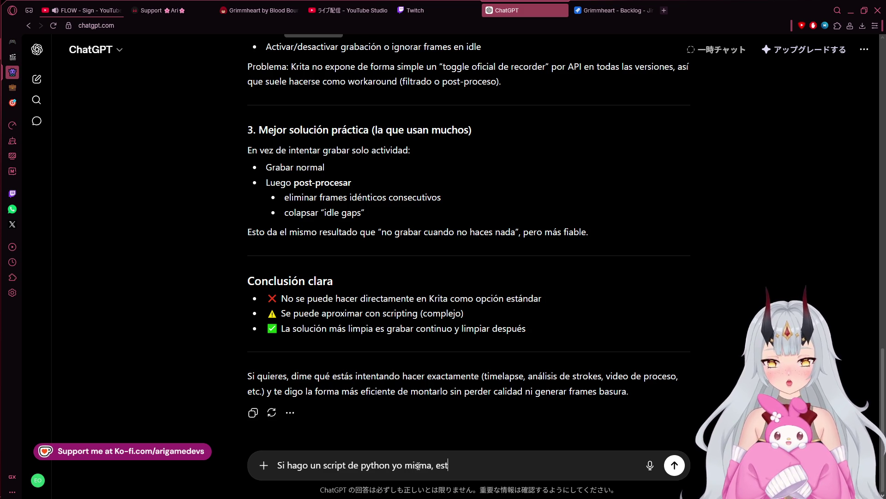
type("a sería la ide")
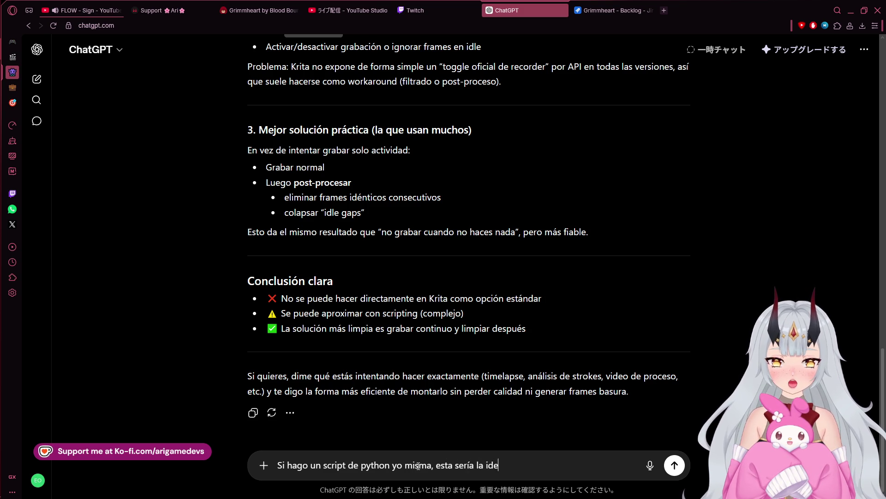
type("a, dime qu")
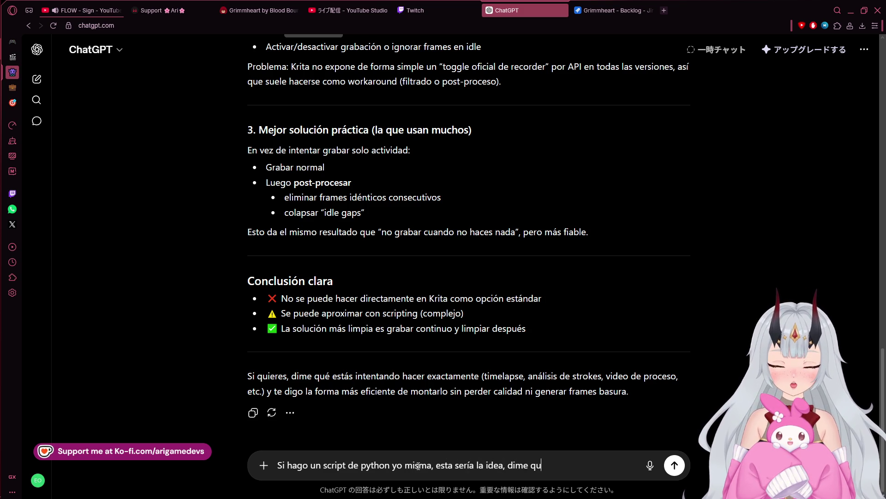
type("é tan factible es:")
key("shift+Return")
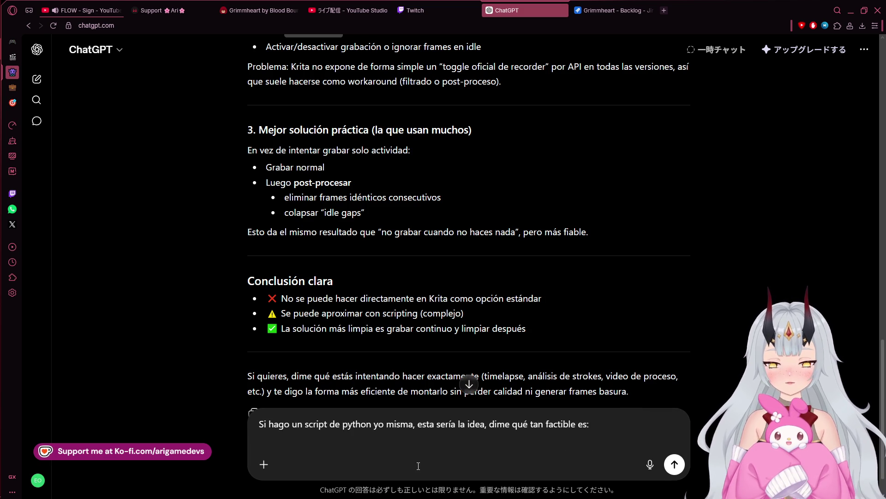
type("Registrar")
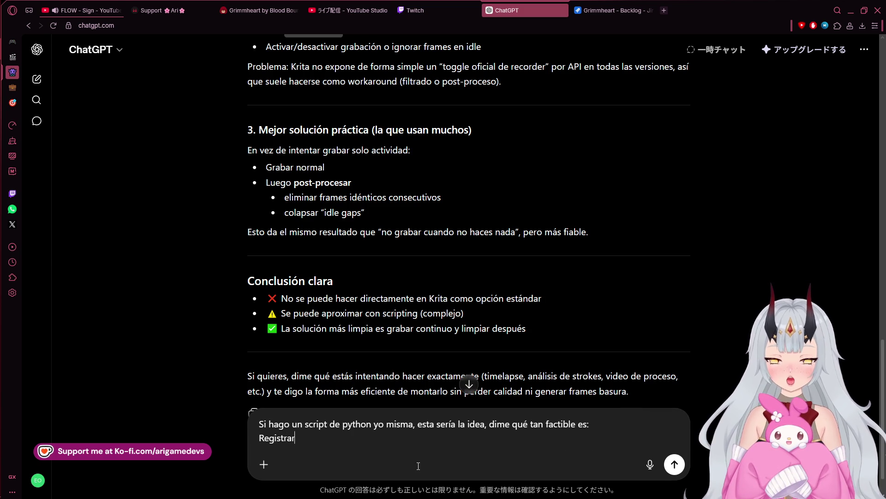
type(" un evento de ")
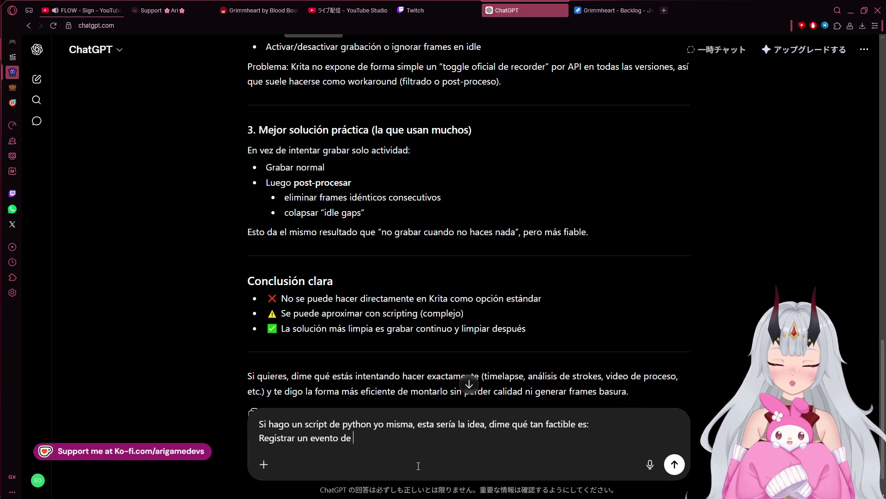
type("que ha pintao")
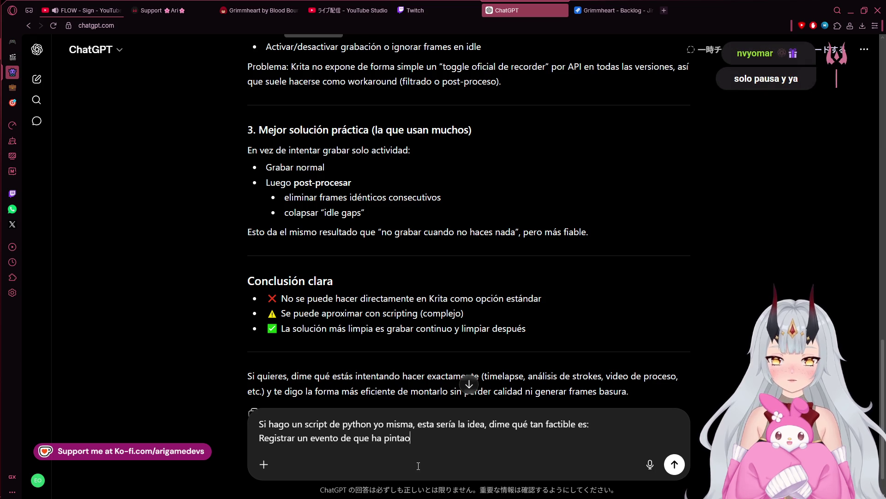
type(" algo")
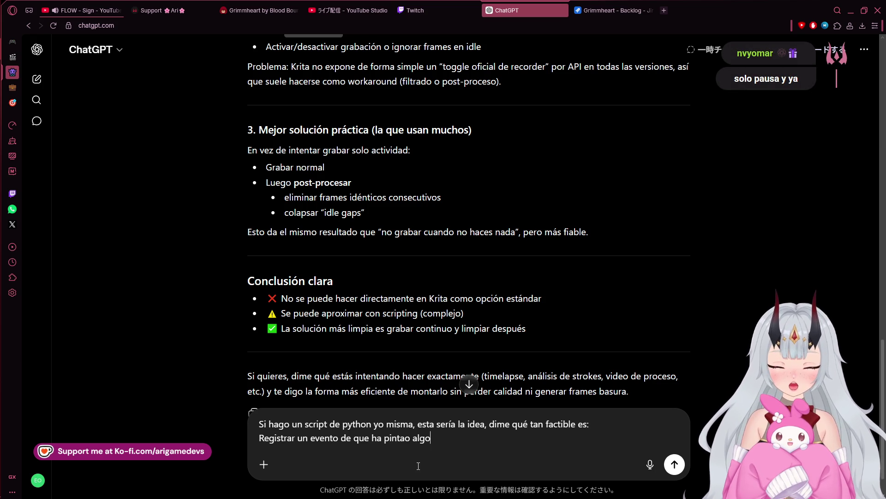
type(", si lo ha")
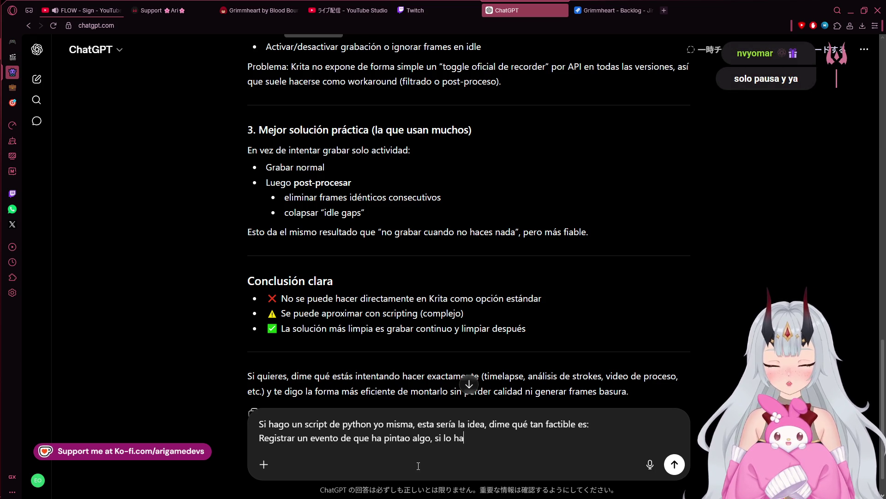
type("ce, reiniciar")
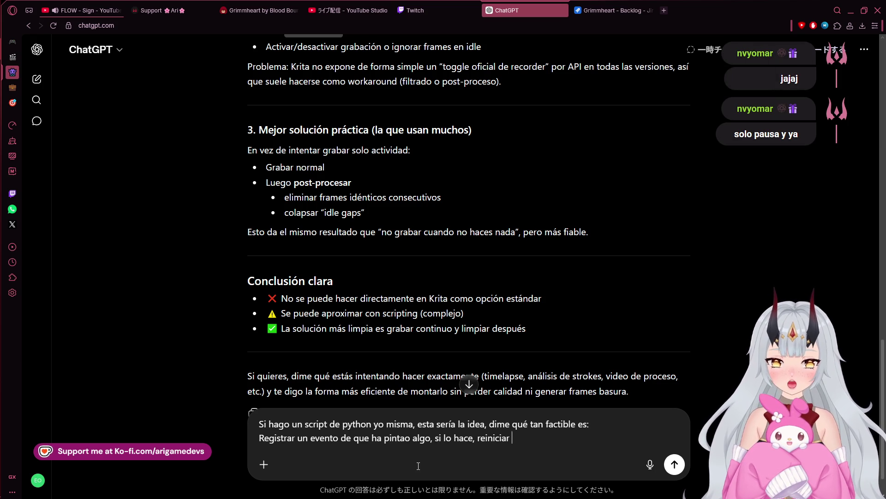
type(" el timer.")
key("shift+Return")
type("Un timer que vaya bana")
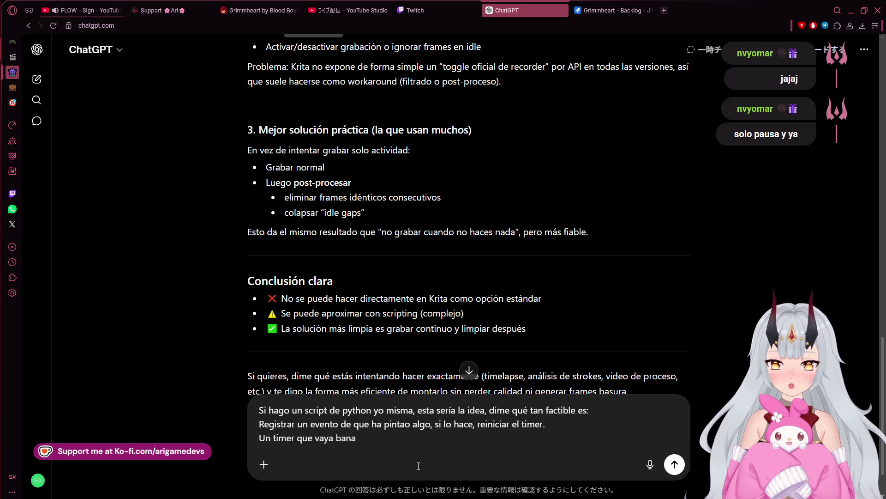
key("BackSpace")
key("BackSpace")
type("jando")
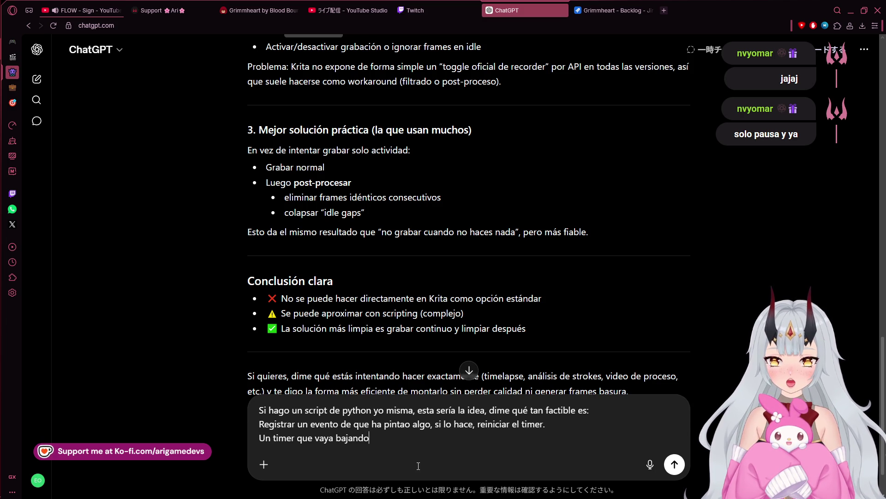
type(" constantemente.")
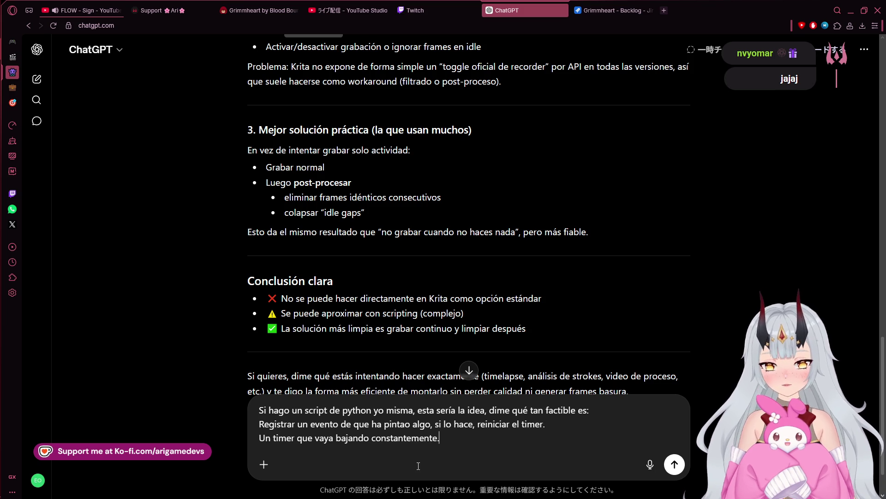
key("shift+Return")
type("Si el timer")
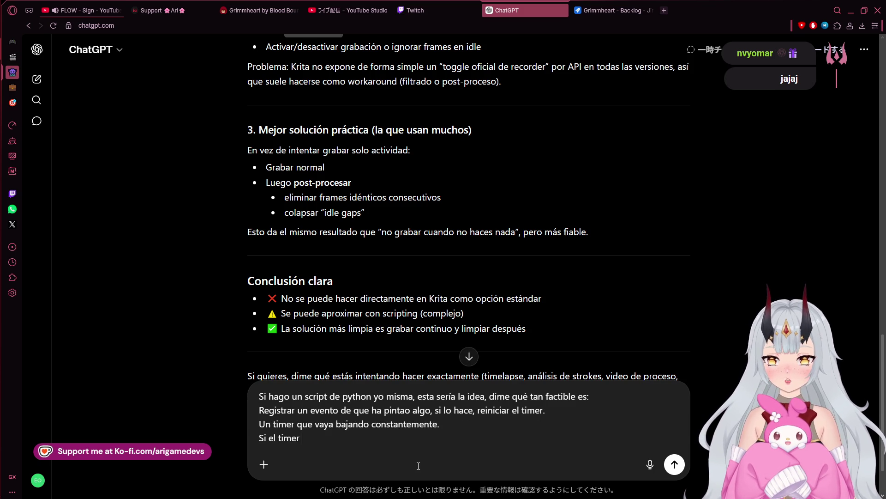
Add the stop-at-zero and restart-on-brush-event rules and send the script idea.
type("llega a 0,")
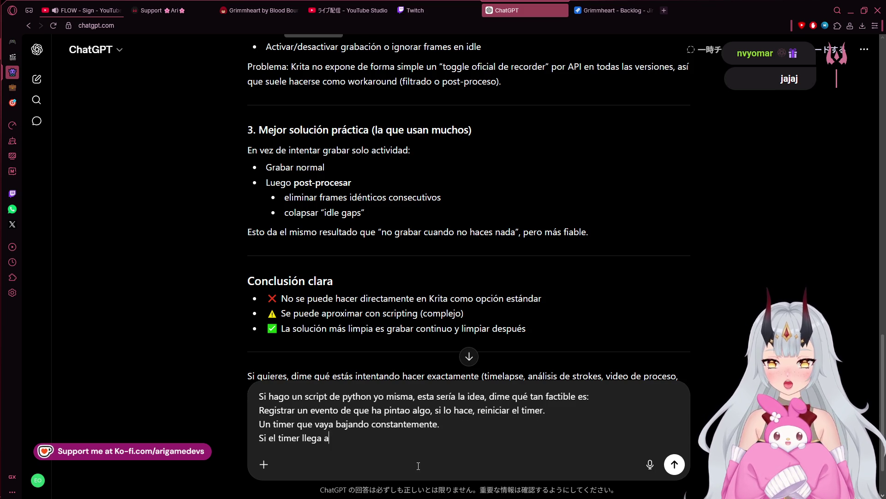
type(" deja")
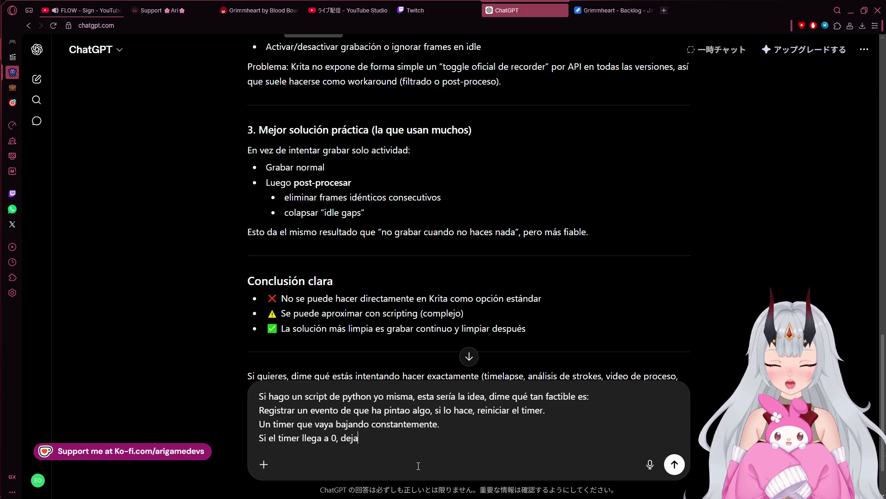
type(" de grabar.")
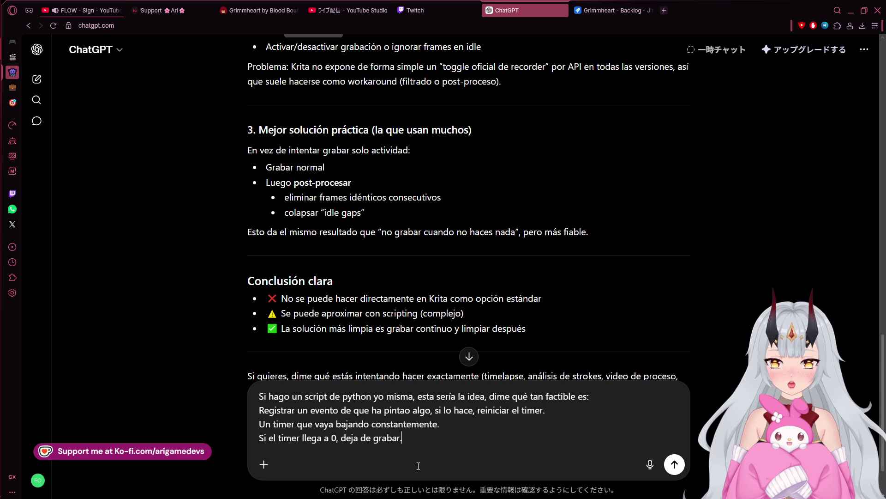
key("shift+Return")
type("Si no está grabando")
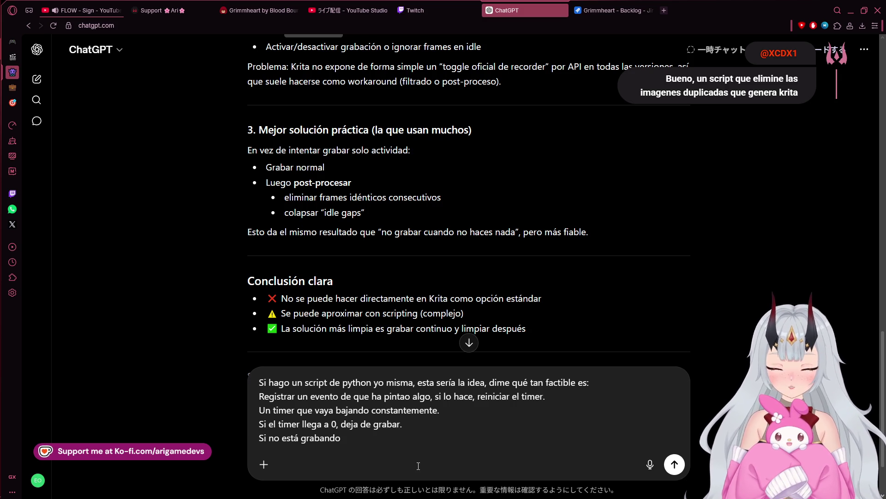
type(" y hay ev")
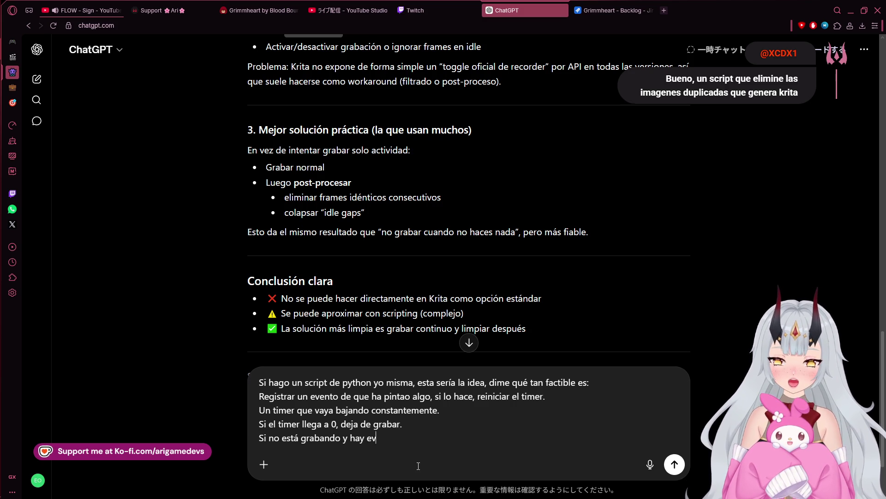
type("ento de")
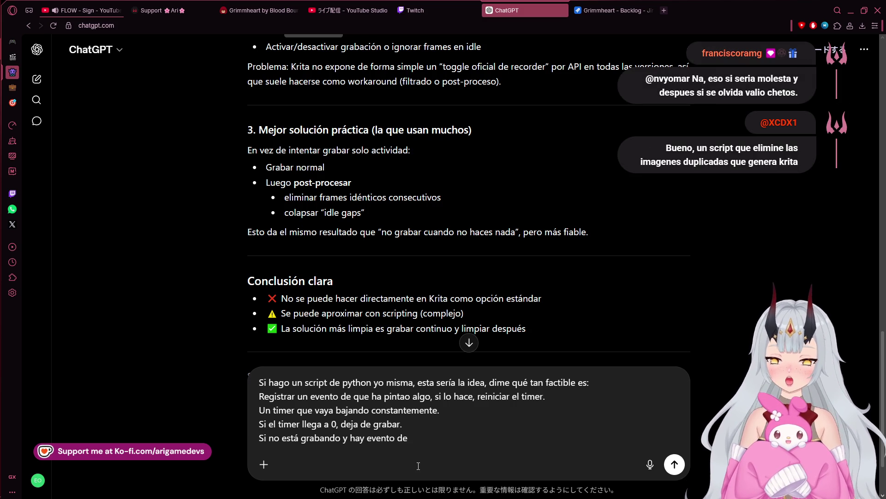
type("d")
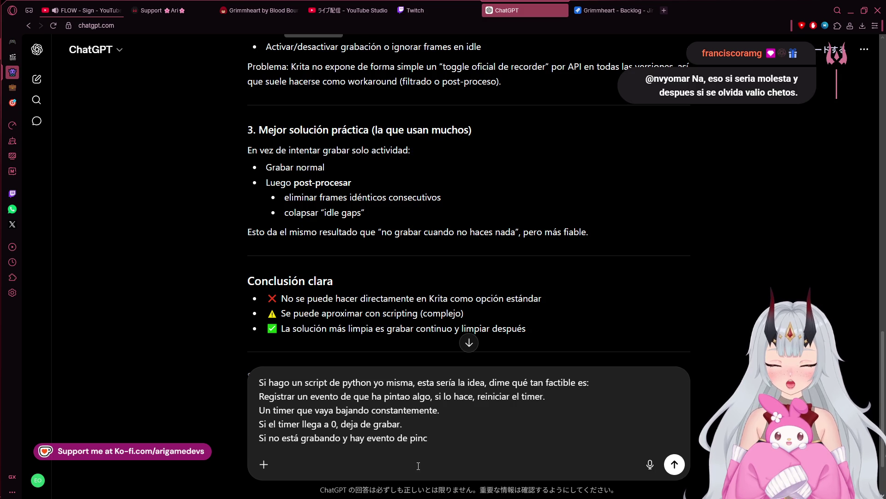
key("BackSpace")
type("o esta")
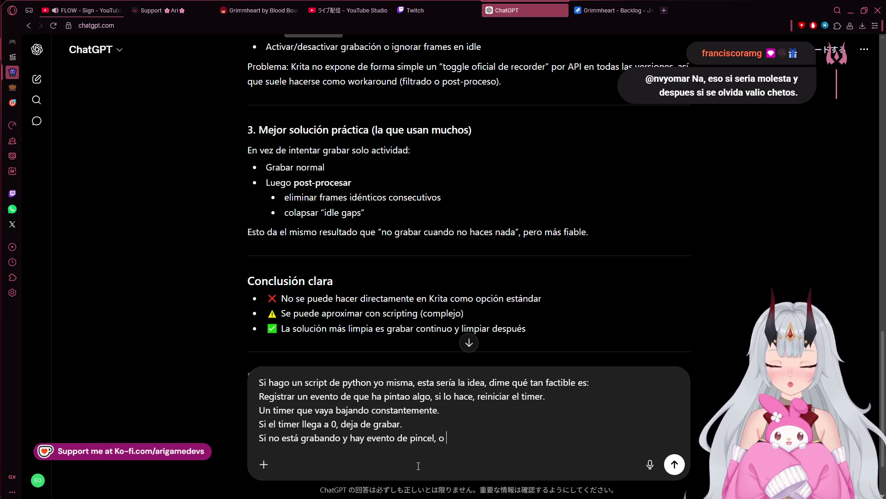
type(" en 0")
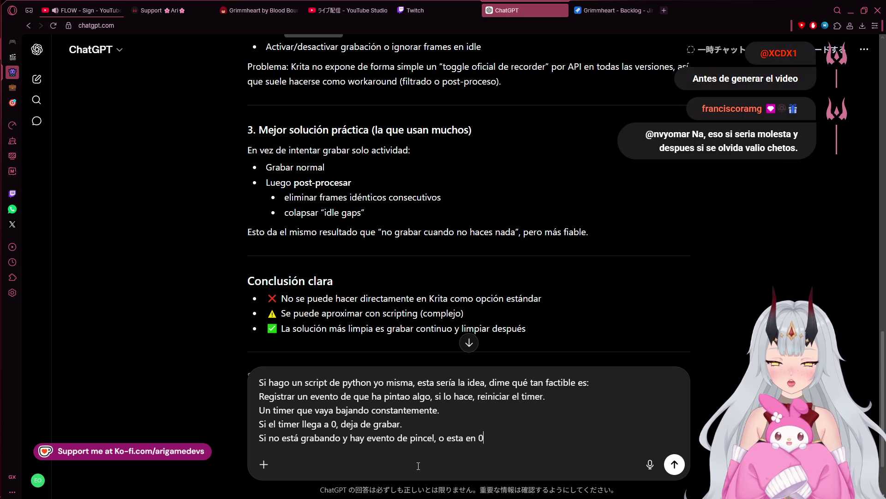
type(" el timer")
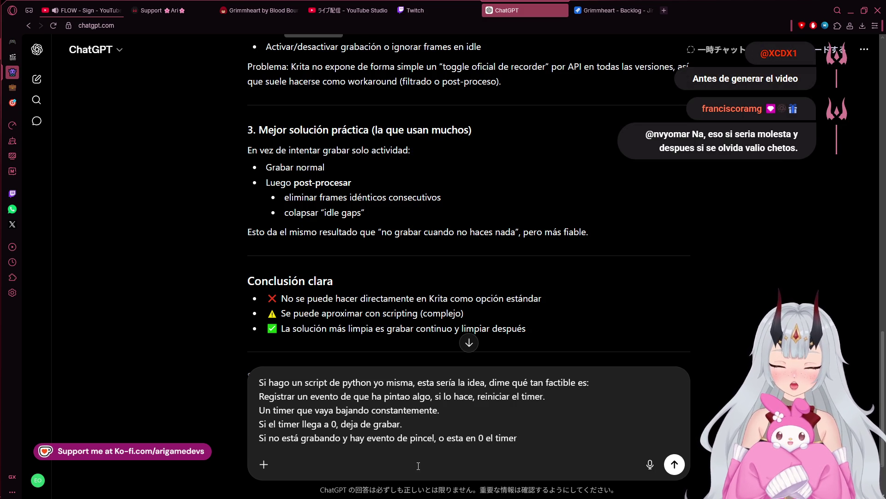
type(" y ")
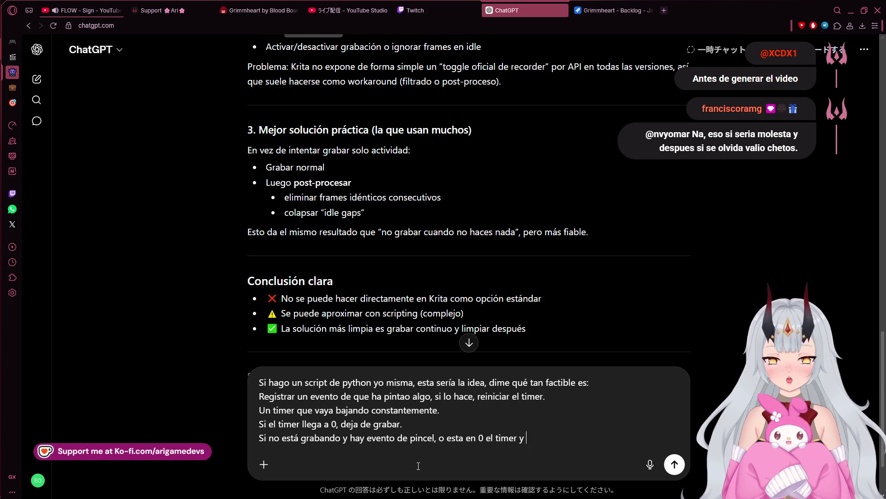
type("hay un evento")
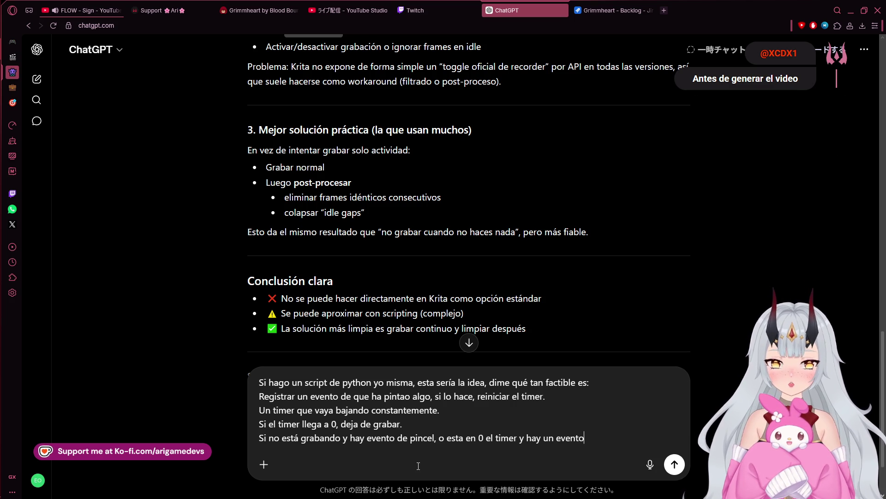
type(", volv")
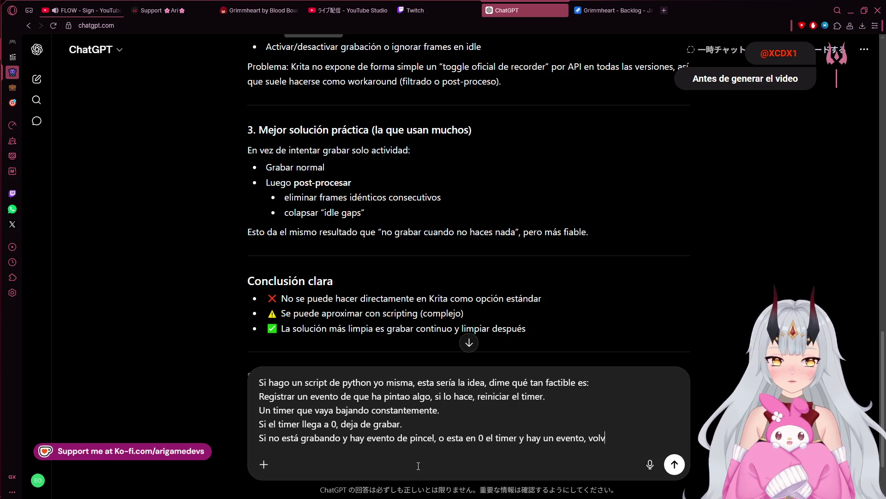
type("er a empezar ")
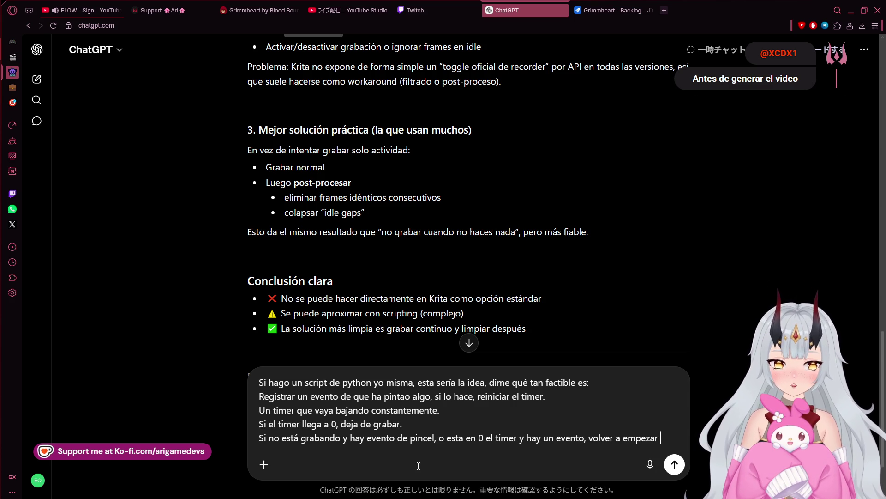
type("a grabar con")
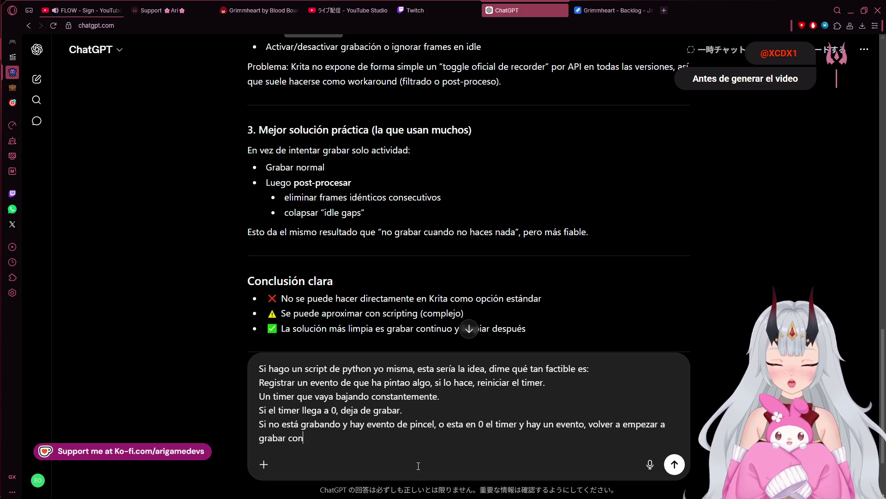
type(" el docker.")
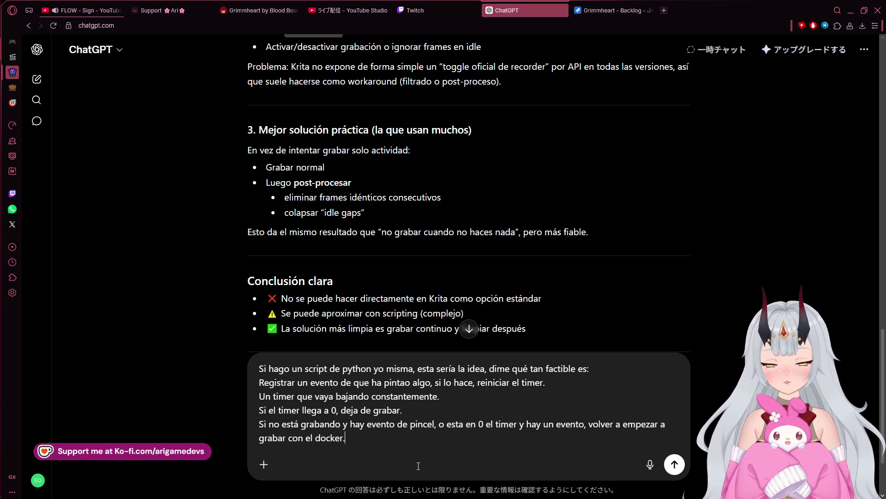
key("Return")
Let ChatGPT finish its feasibility reply, then bring back Krita with the princess sketches.
mouse_move(6, 111)
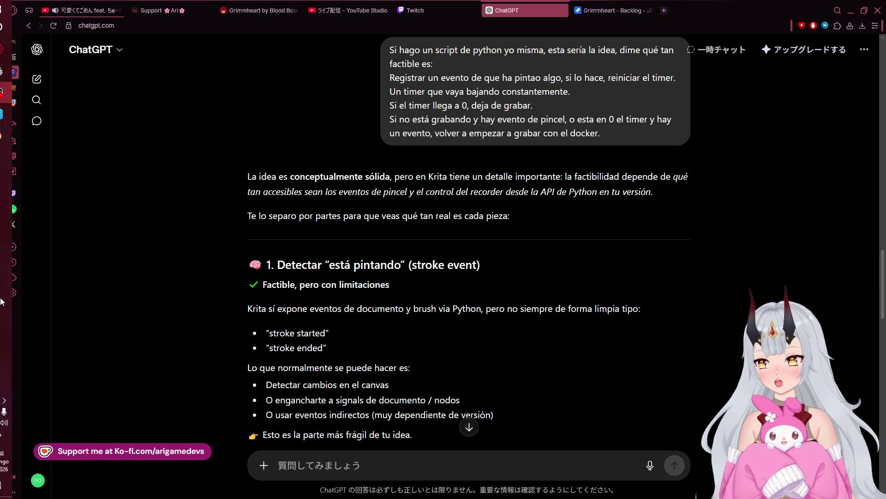
left_click(2, 139)
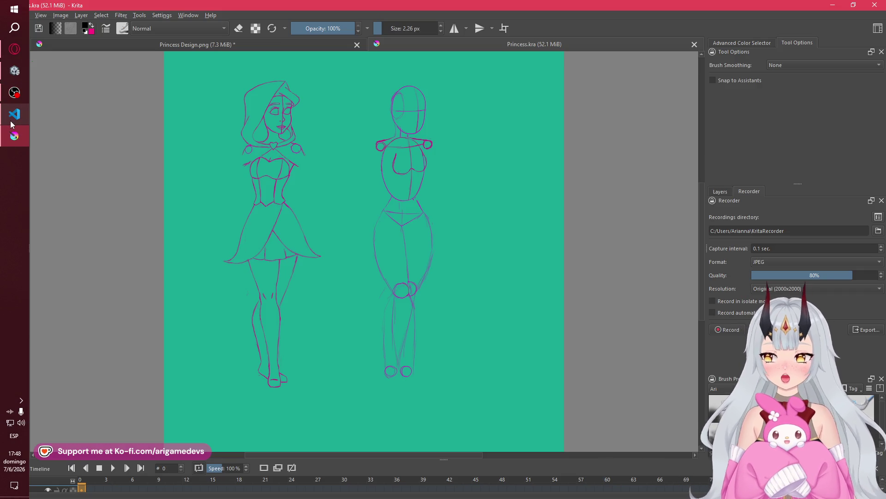
mouse_move(13, 124)
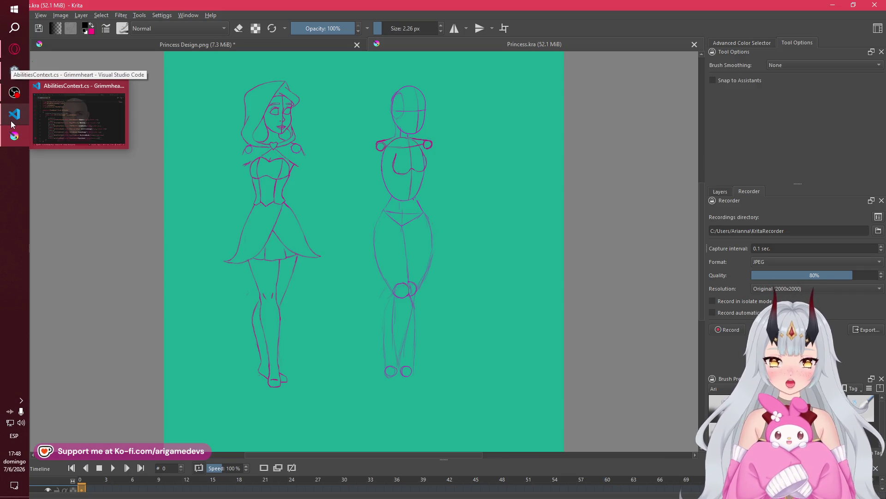